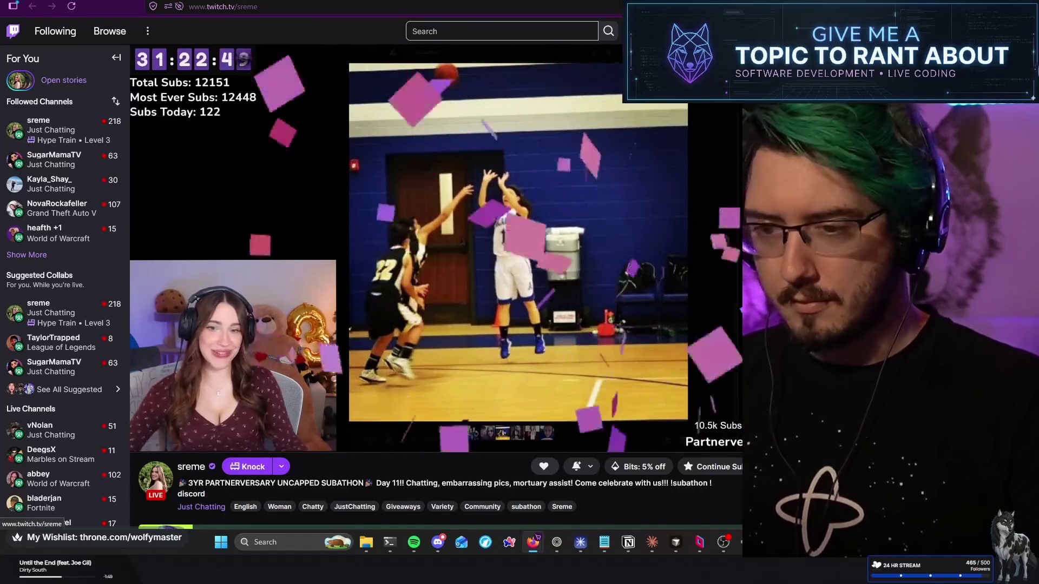
Bring the Firefox sreme Twitch stream forward and switch it to theatre mode
key(alt+Tab)
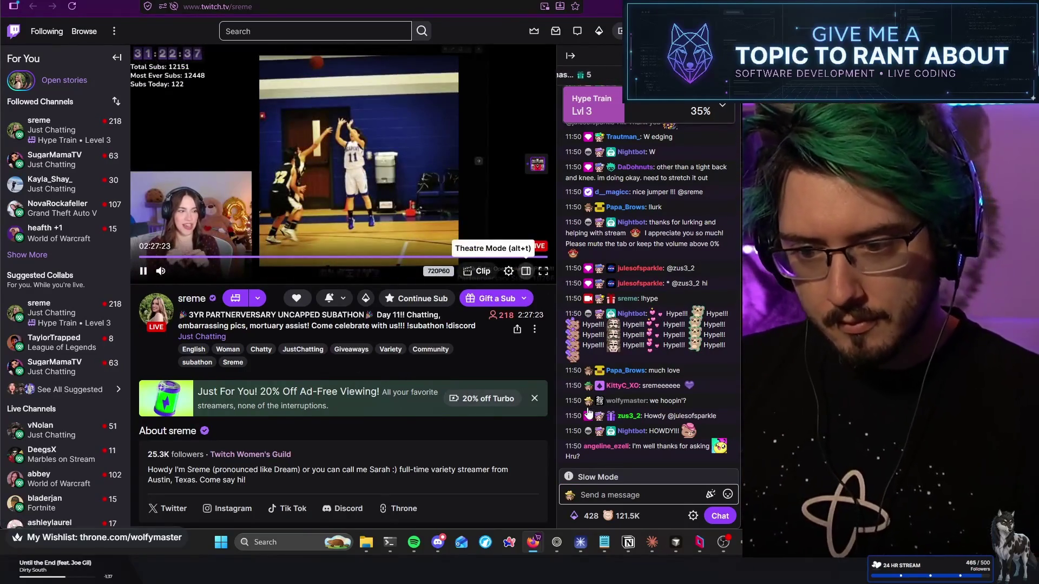
key(alt+t)
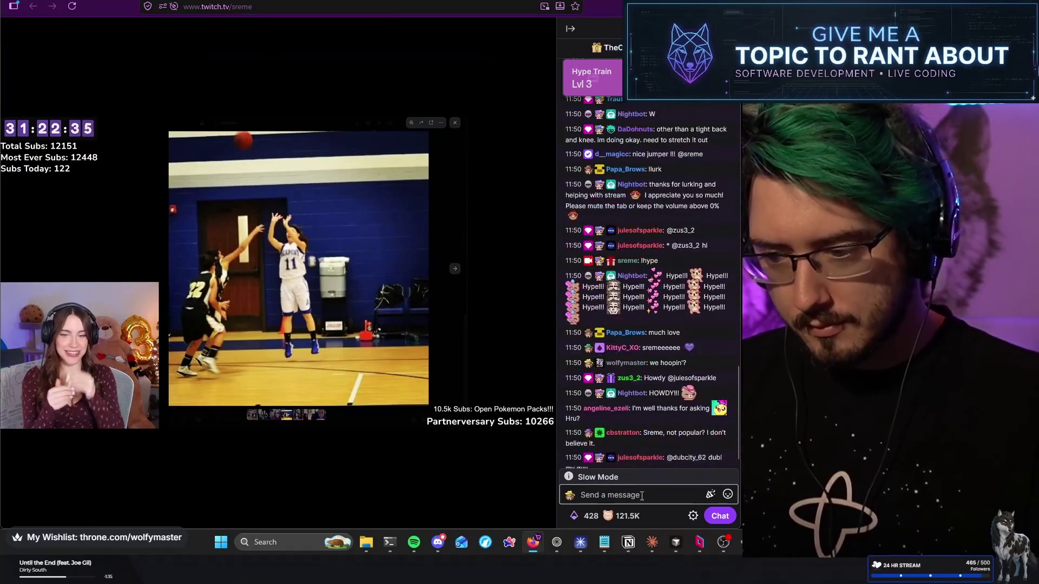
Post 'look at the rotation on that ball.' in the sreme chat, then leave theatre mode
click(642, 496)
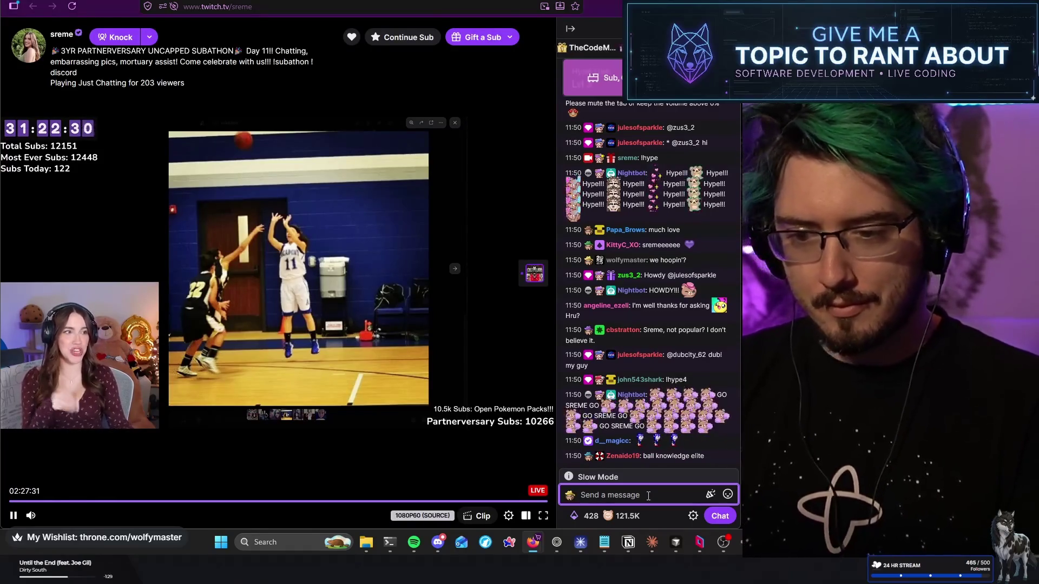
text(th)
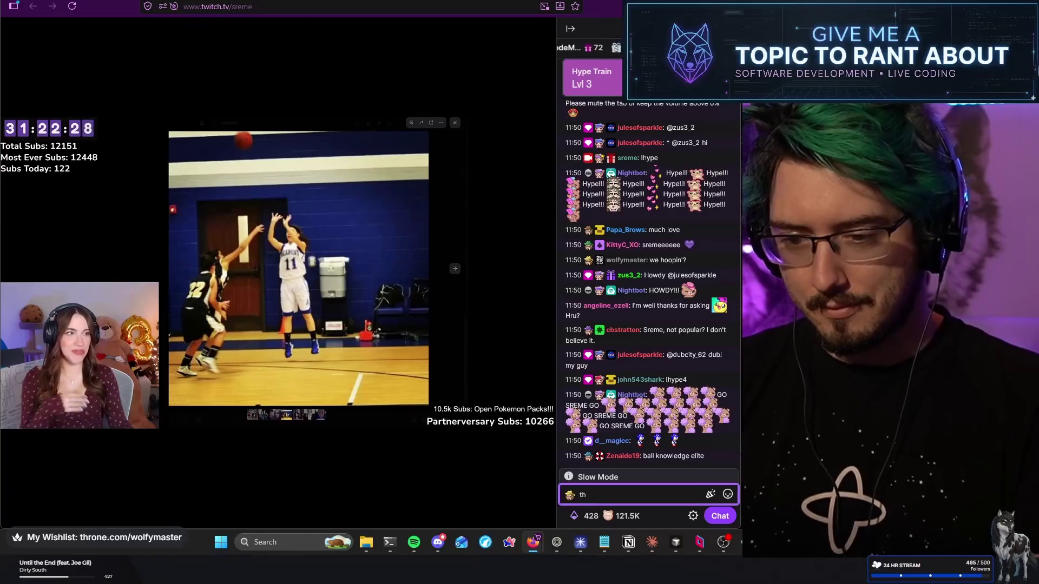
key(BackSpace)
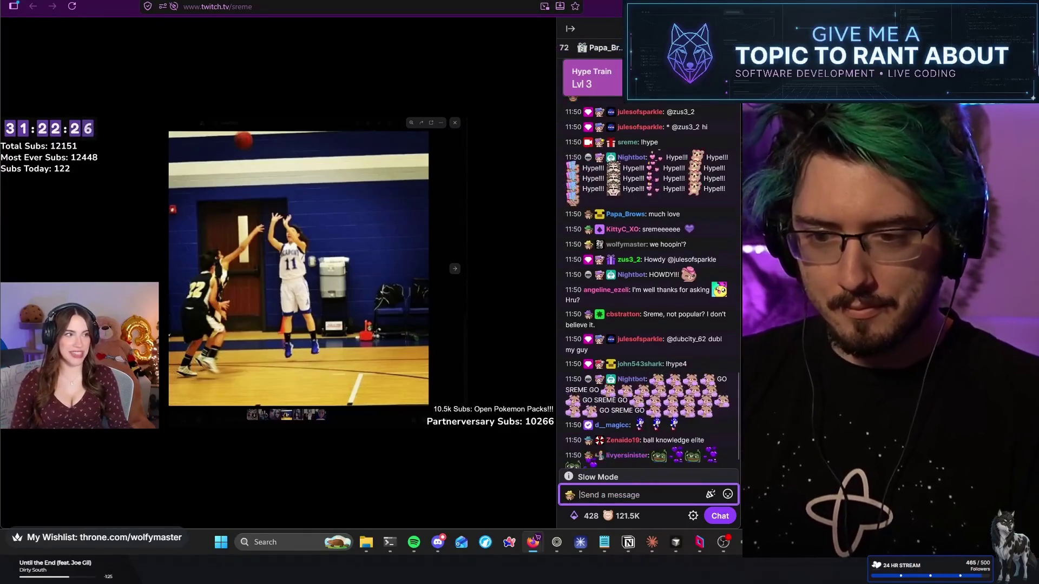
text(Ilook at the rotation on that ball.)
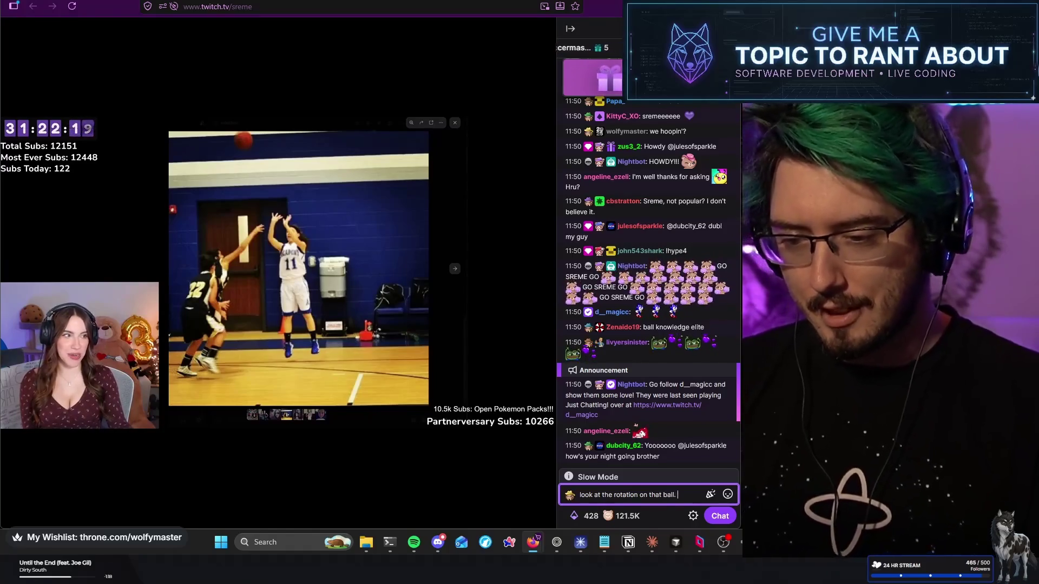
key(Return)
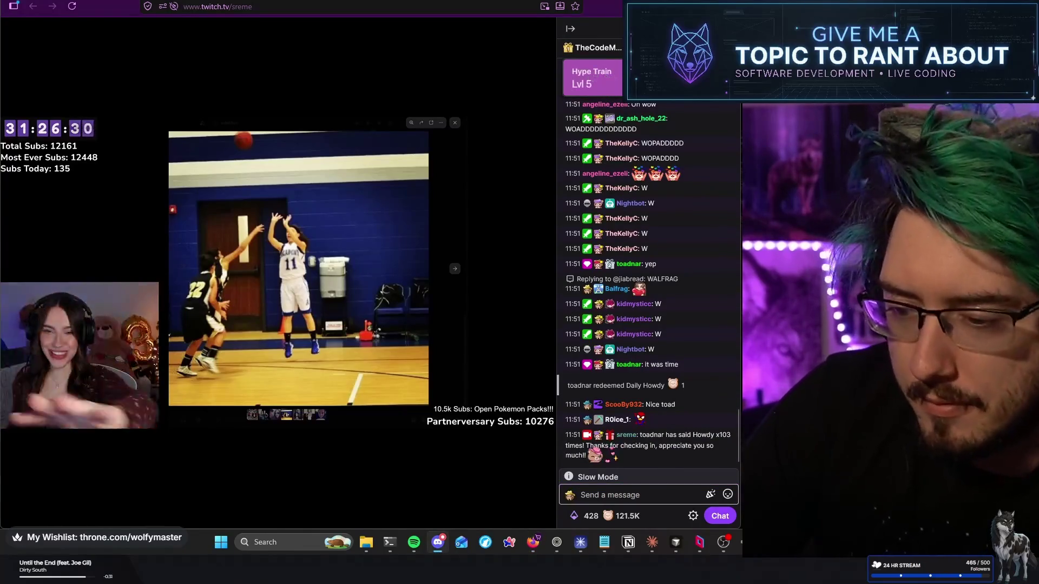
click(622, 495)
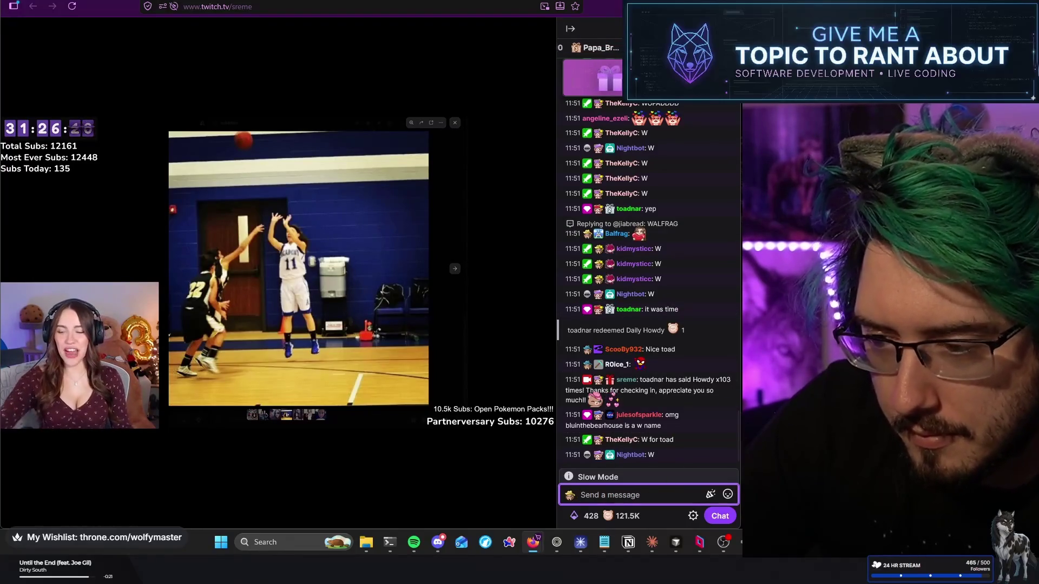
key(alt+t)
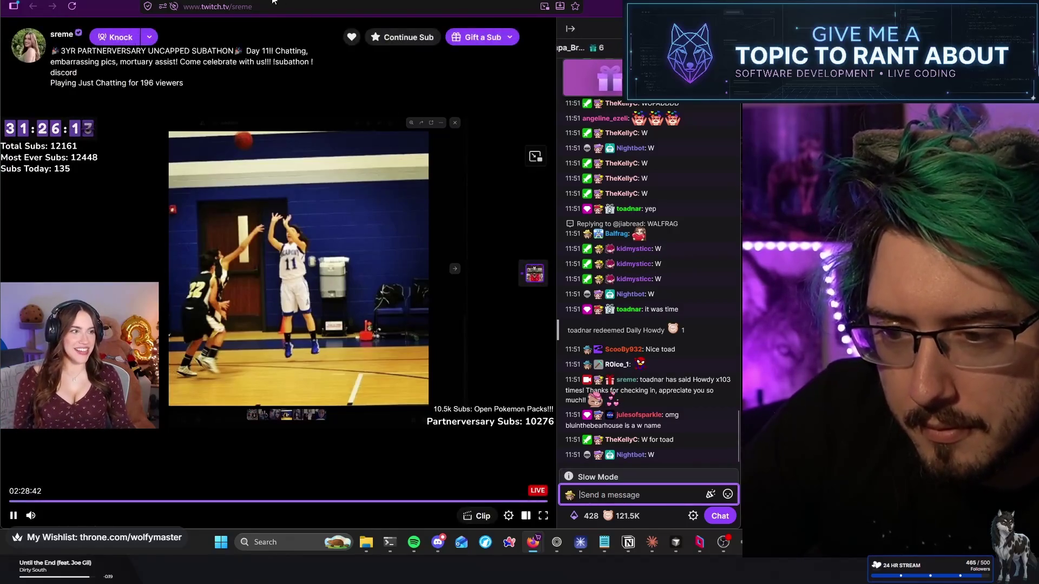
Check the Kayla_Shay_ tab, return to sreme, then switch to the Zellij terminal
key(ctrl+Tab)
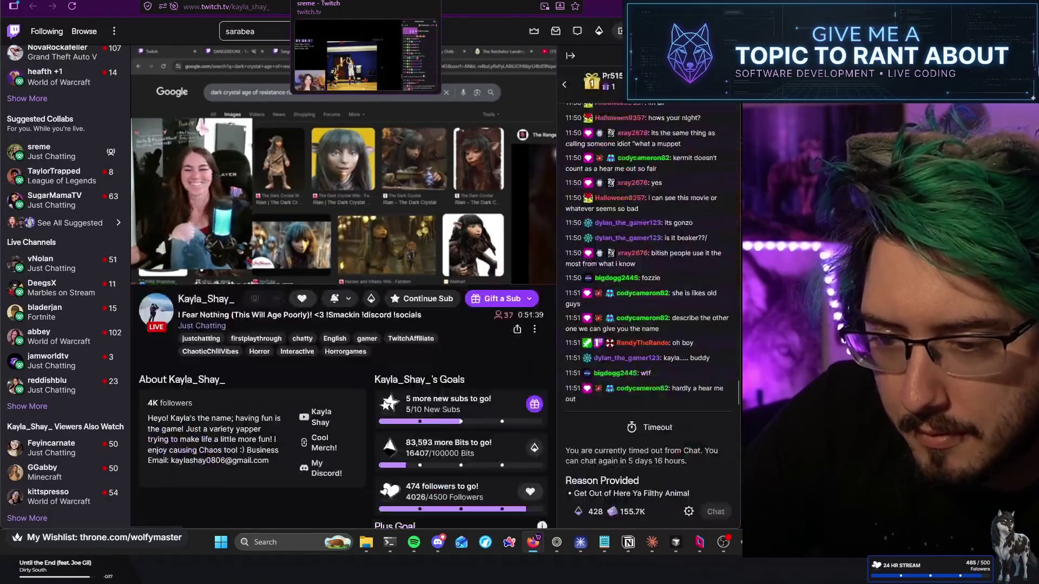
key(ctrl+Tab)
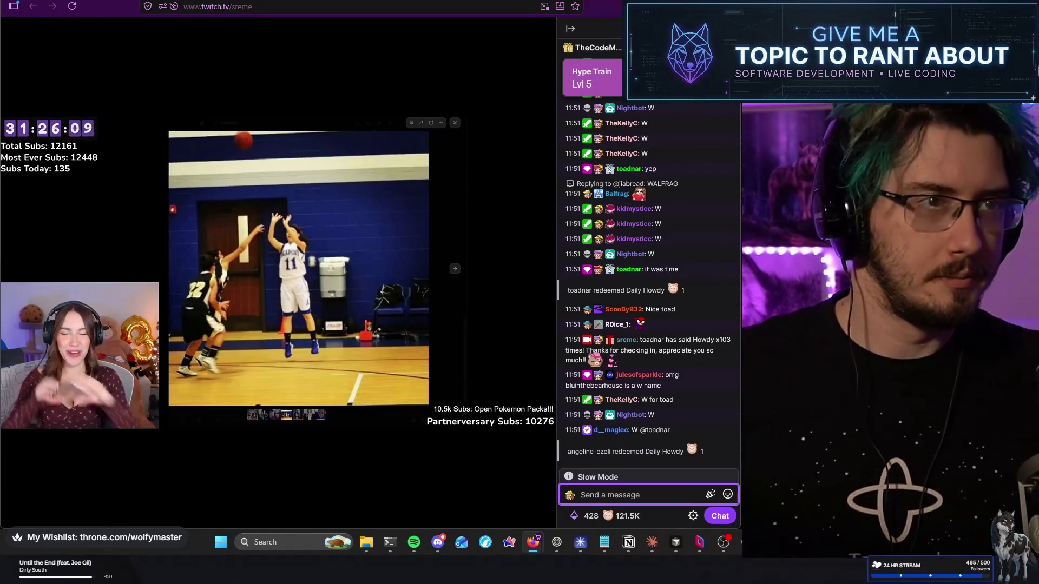
mouse_move(349, 131)
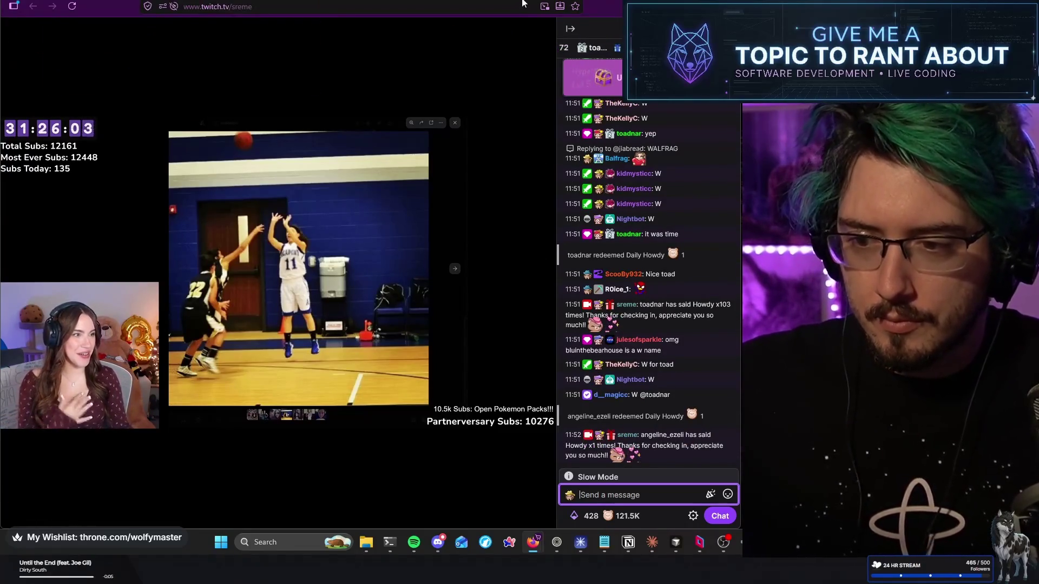
key(alt+Tab)
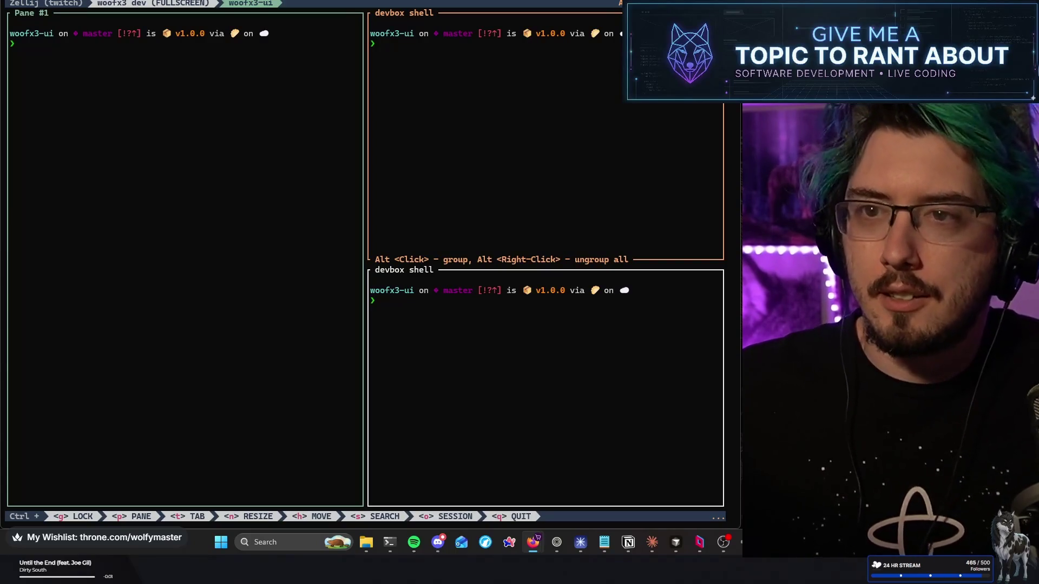
Return from Zellij to the sreme Twitch stream window with Alt+Tab
key(alt+Tab)
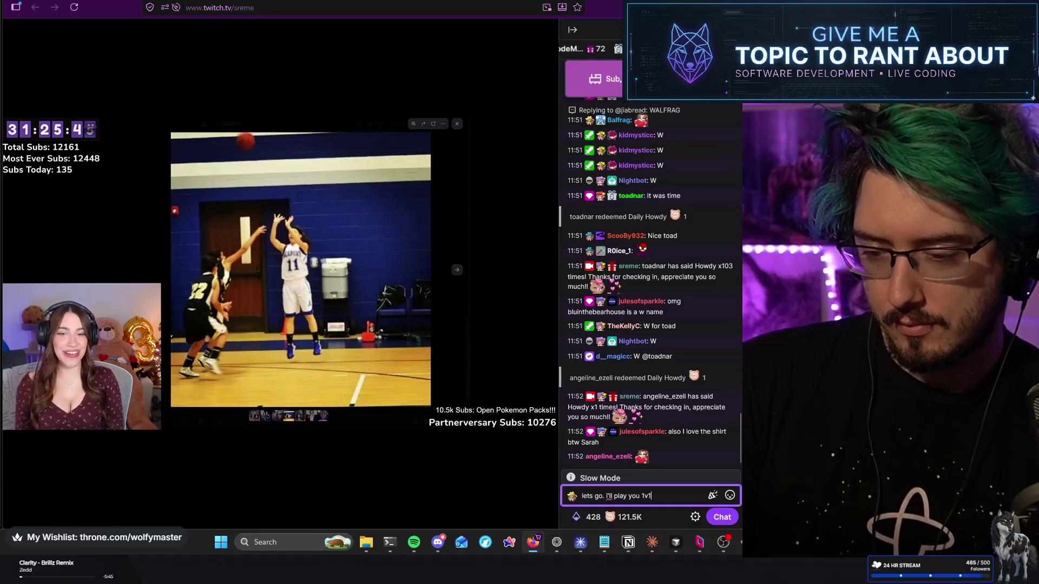
Post 'lets go. I'll play you 1v1.' in the sreme chat and open a blank Firefox tab
key(Return)
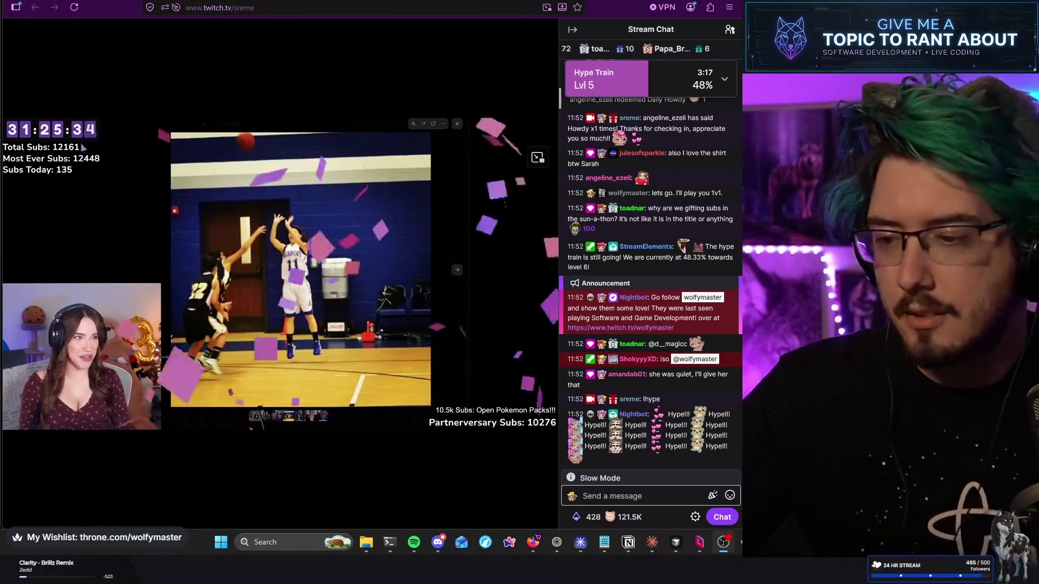
mouse_move(540, 242)
click(644, 496)
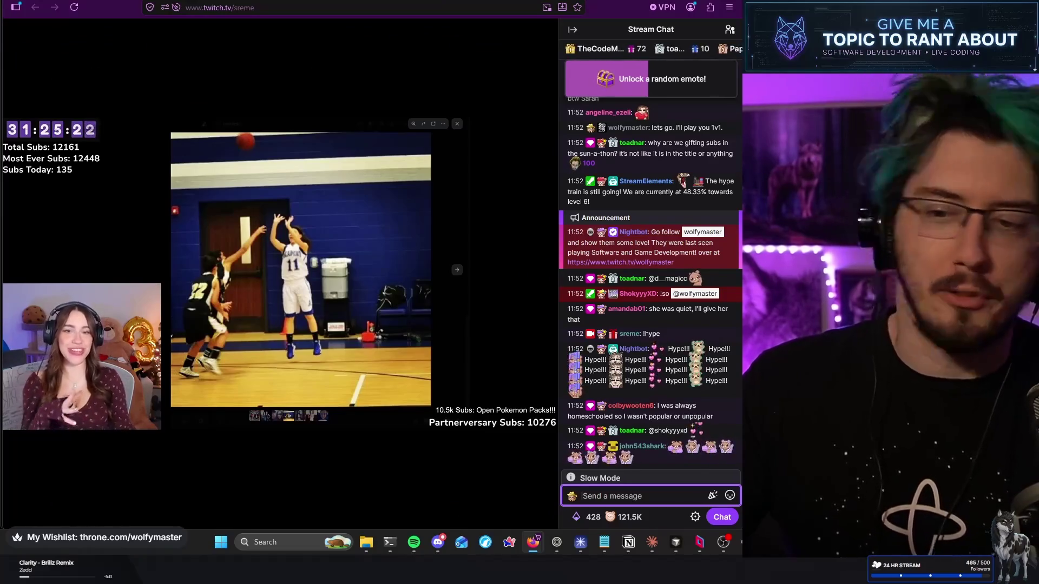
key(ctrl+t)
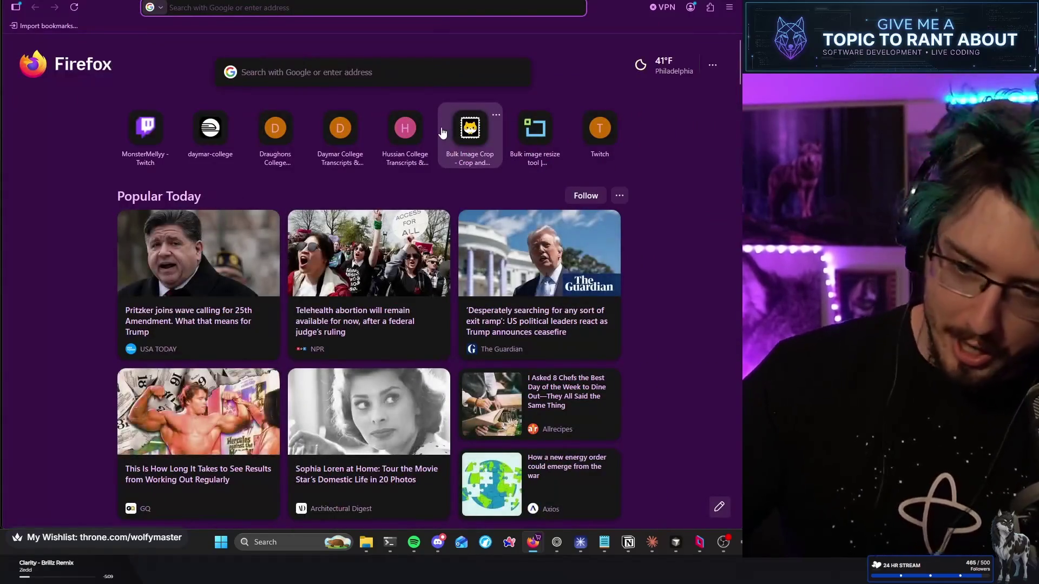
Snap the empty new-tab window aside and close it, returning to the sreme stream
key(super+Right)
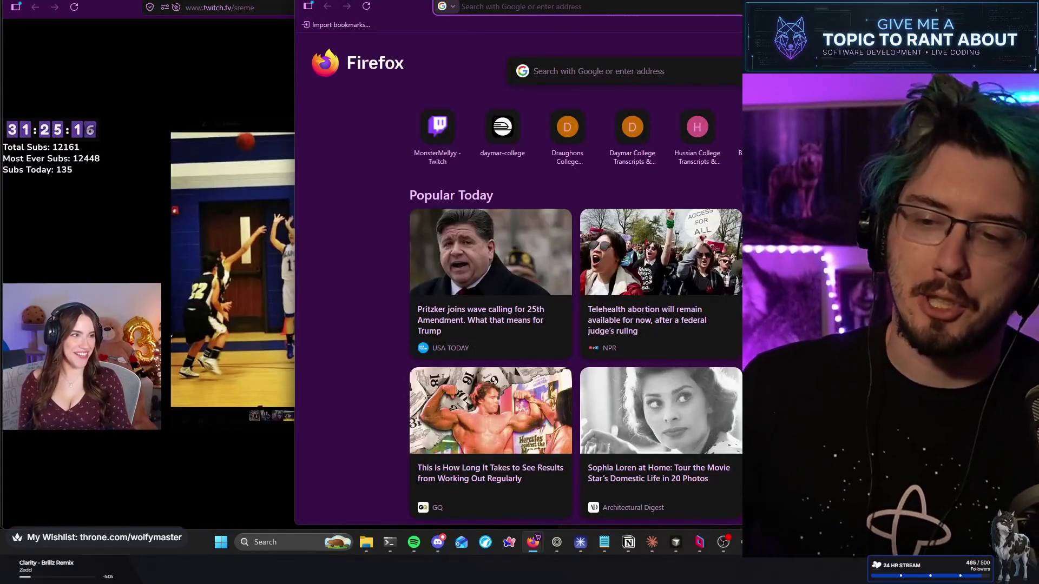
key(ctrl+w)
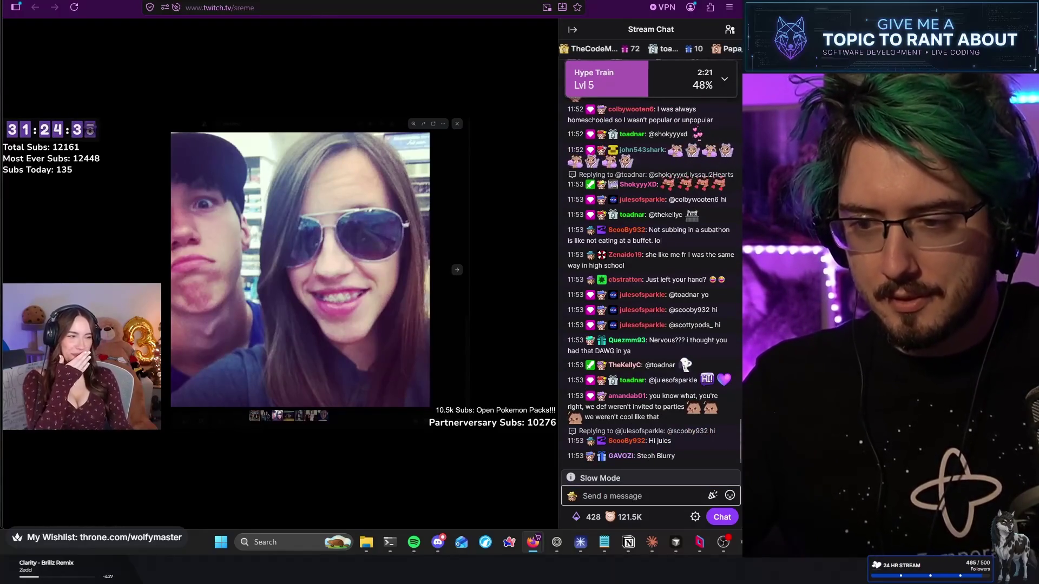
Switch away from the sreme Twitch window with Alt+Tab
key(alt+Tab)
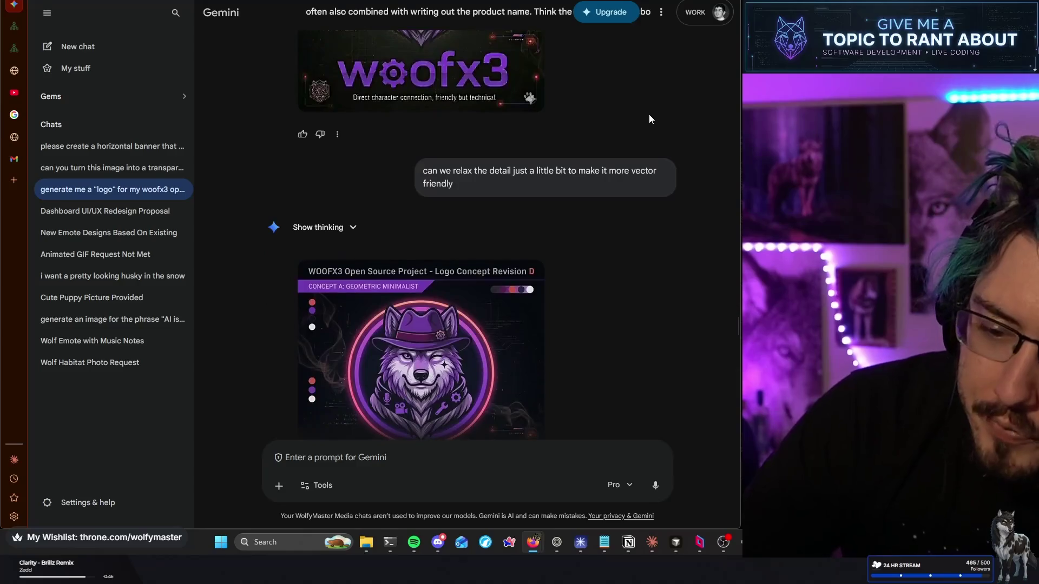
Scroll through the woofx3 logo revisions, from the coral fedora wolves back to the original request
scroll(648, 115, up, 10)
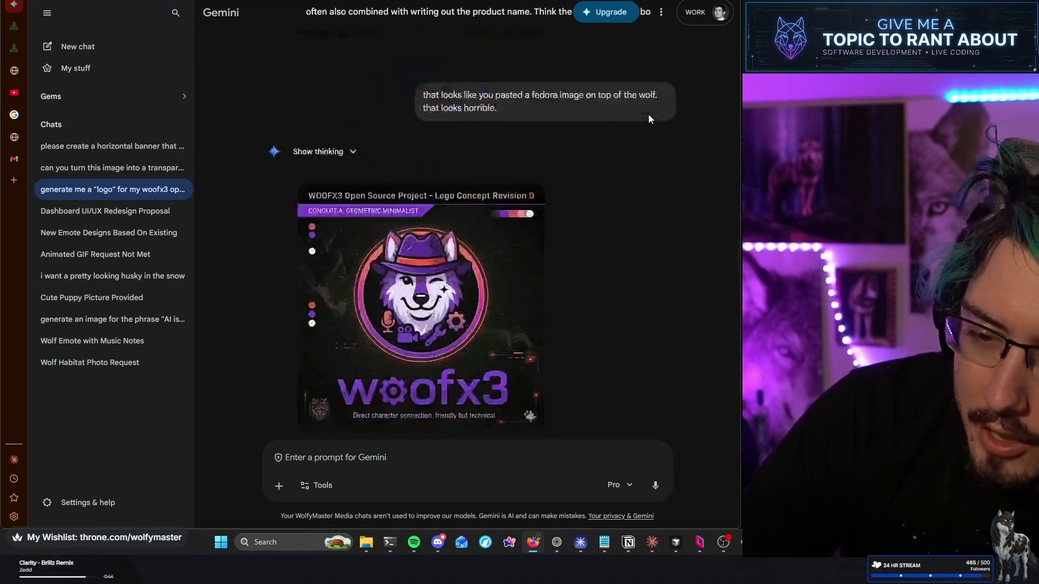
scroll(649, 114, up, 3)
scroll(649, 114, down, 15)
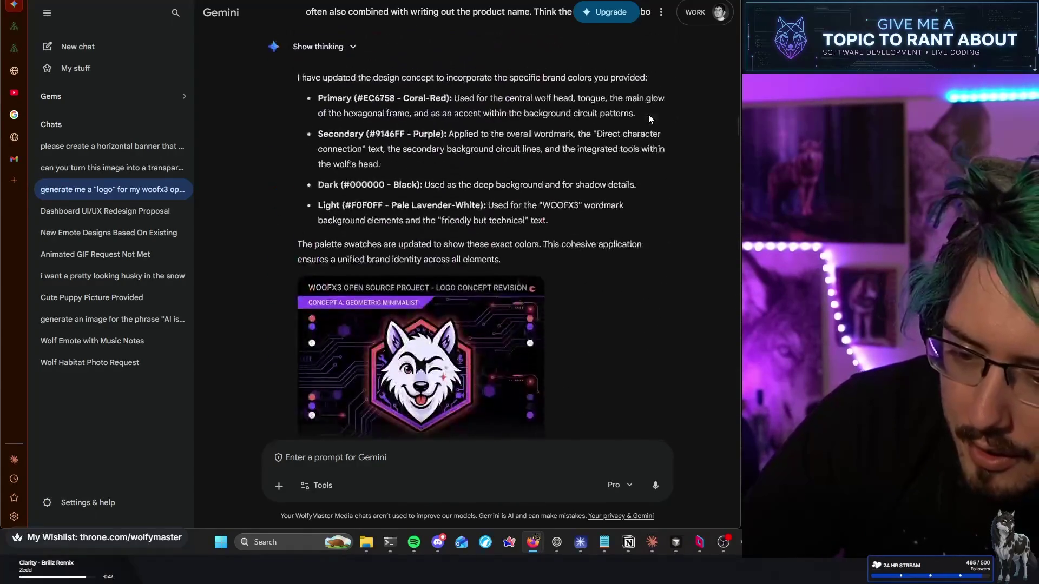
scroll(649, 115, up, 15)
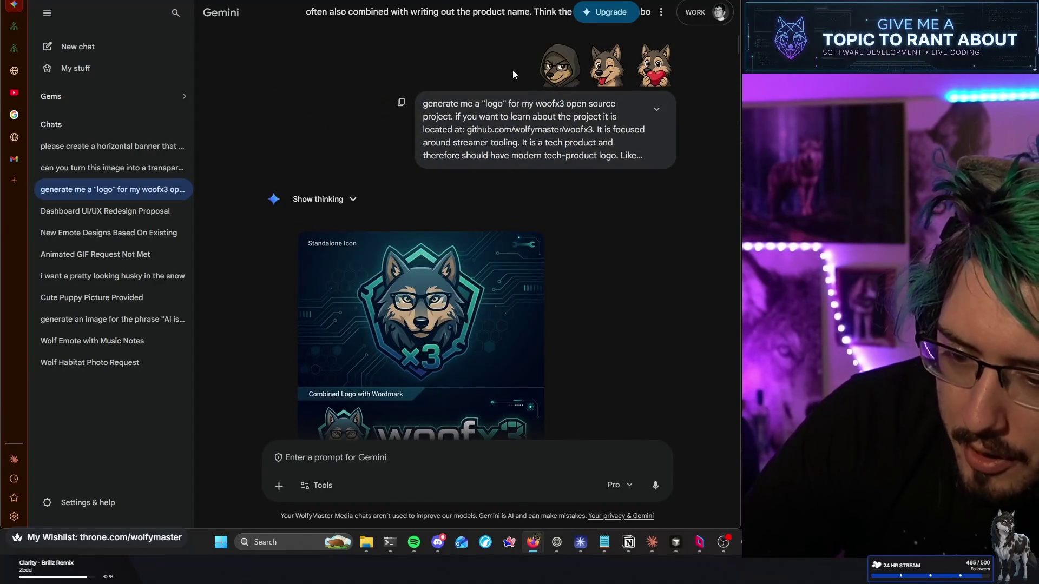
scroll(401, 69, down, 3)
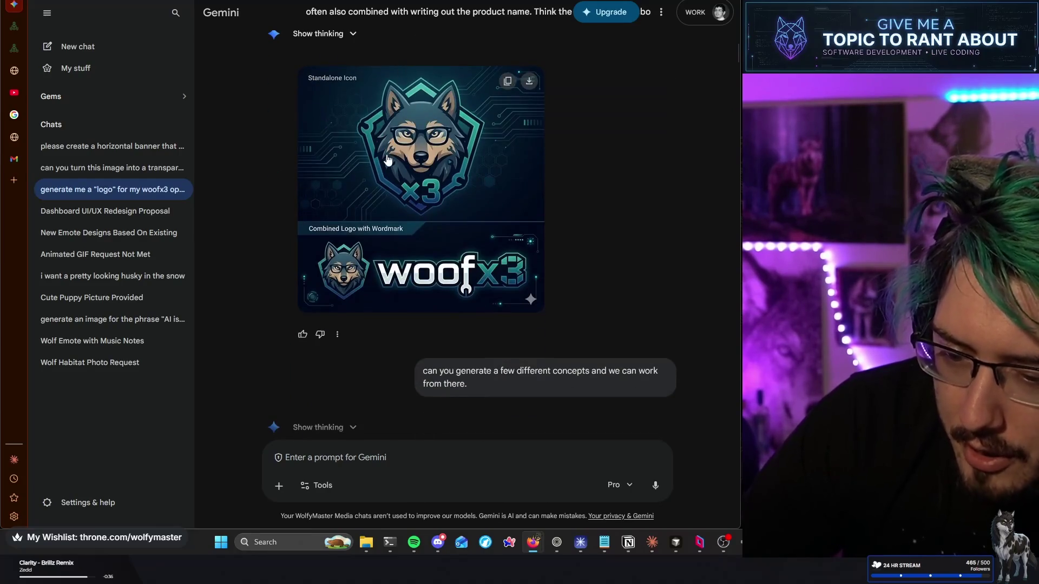
scroll(582, 190, down, 10)
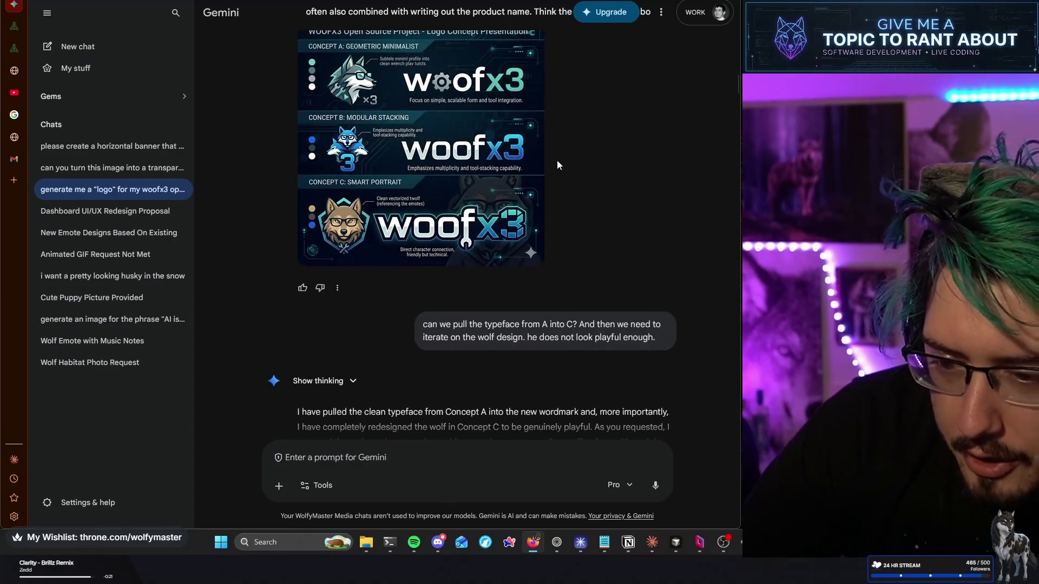
scroll(558, 163, down, 6)
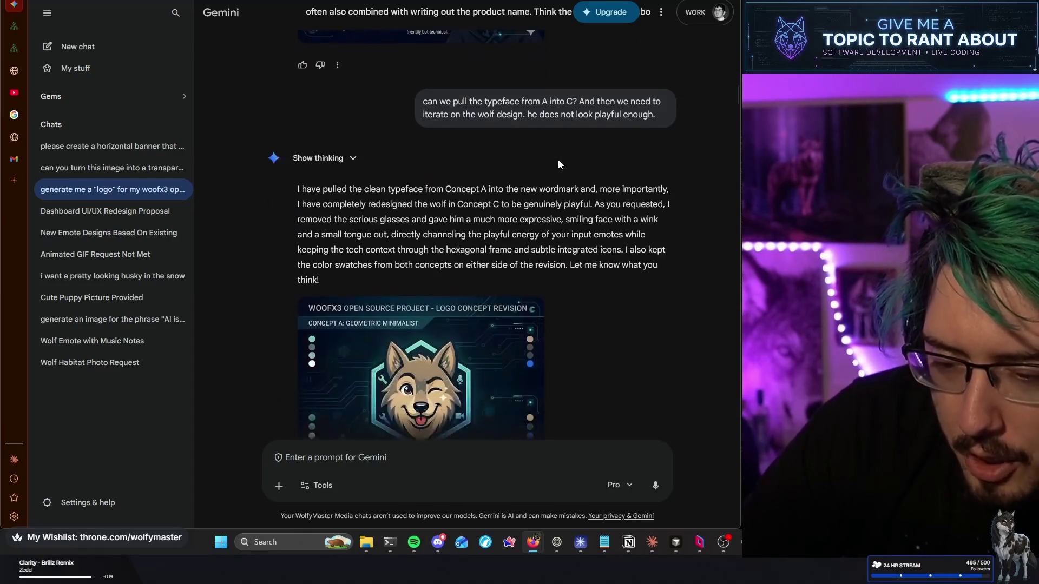
scroll(559, 164, down, 2)
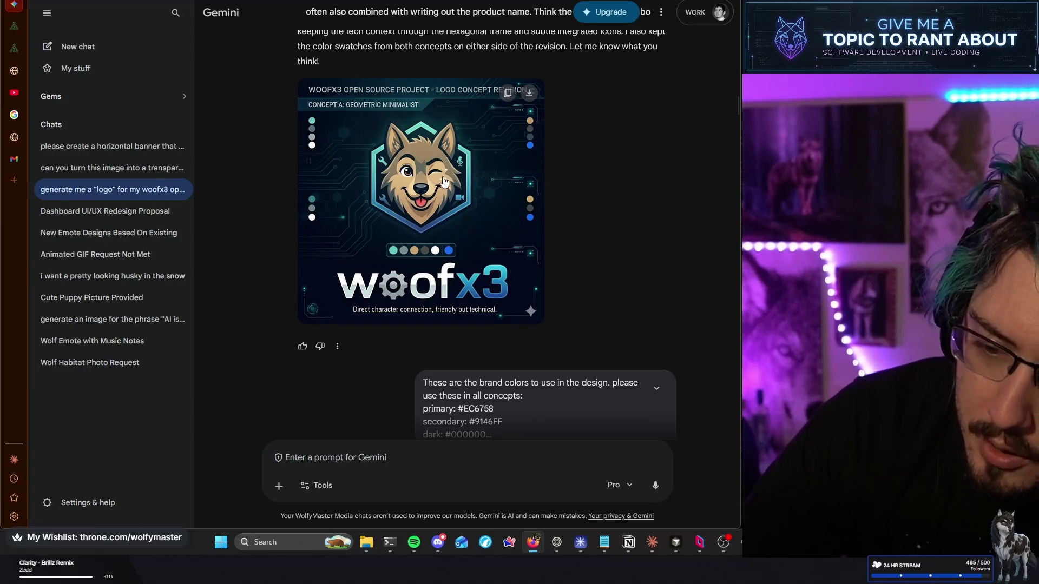
scroll(444, 180, up, 15)
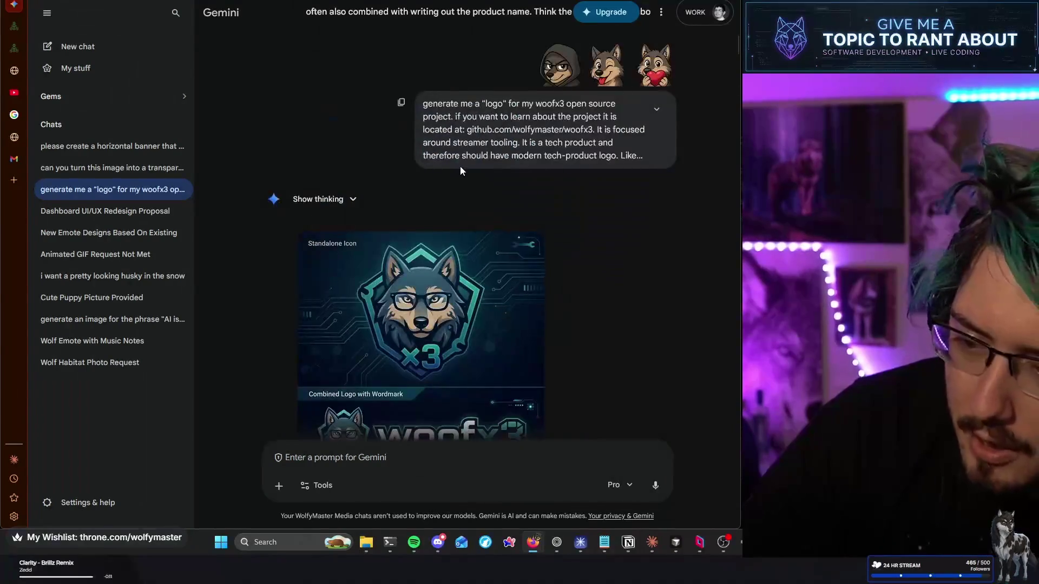
scroll(412, 142, down, 15)
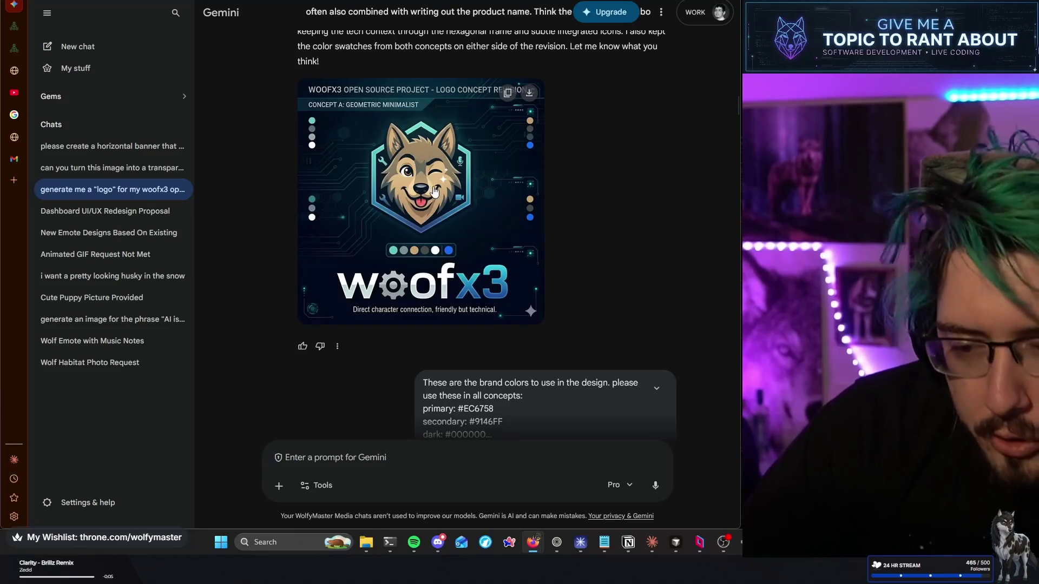
scroll(436, 194, down, 6)
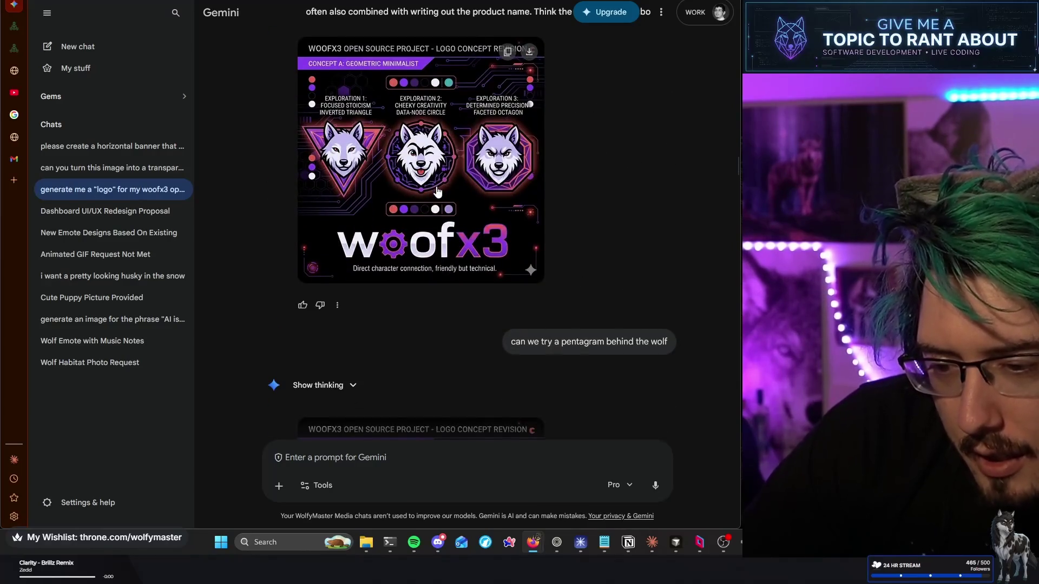
scroll(437, 190, up, 10)
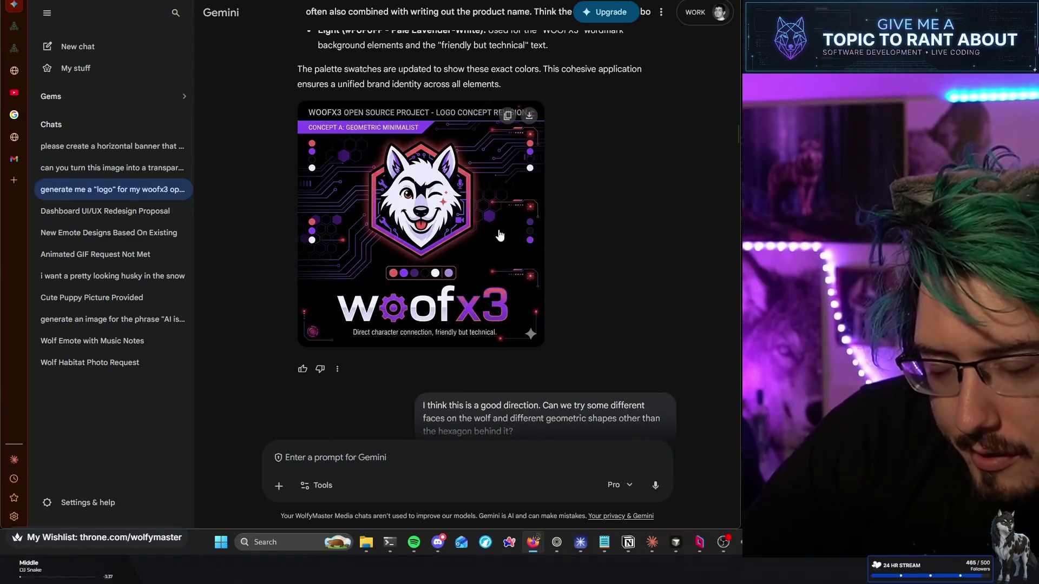
scroll(498, 228, down, 10)
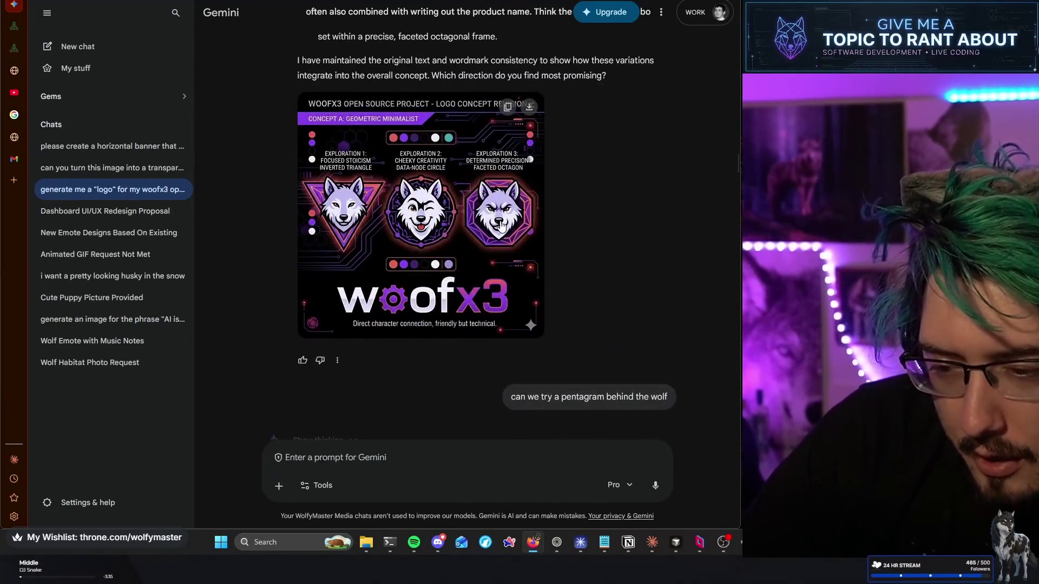
scroll(501, 227, down, 1)
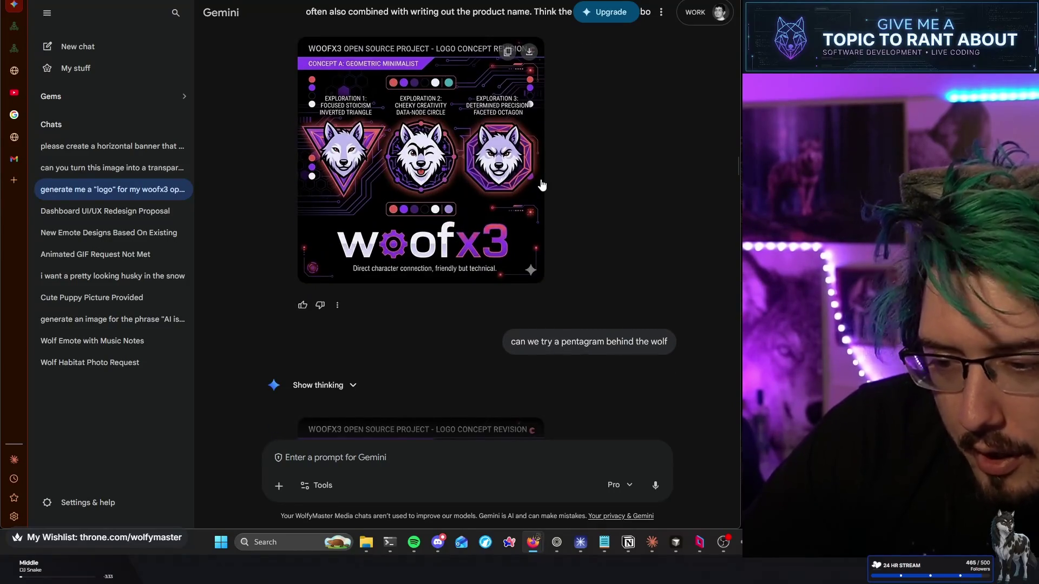
scroll(541, 185, down, 15)
scroll(539, 186, down, 15)
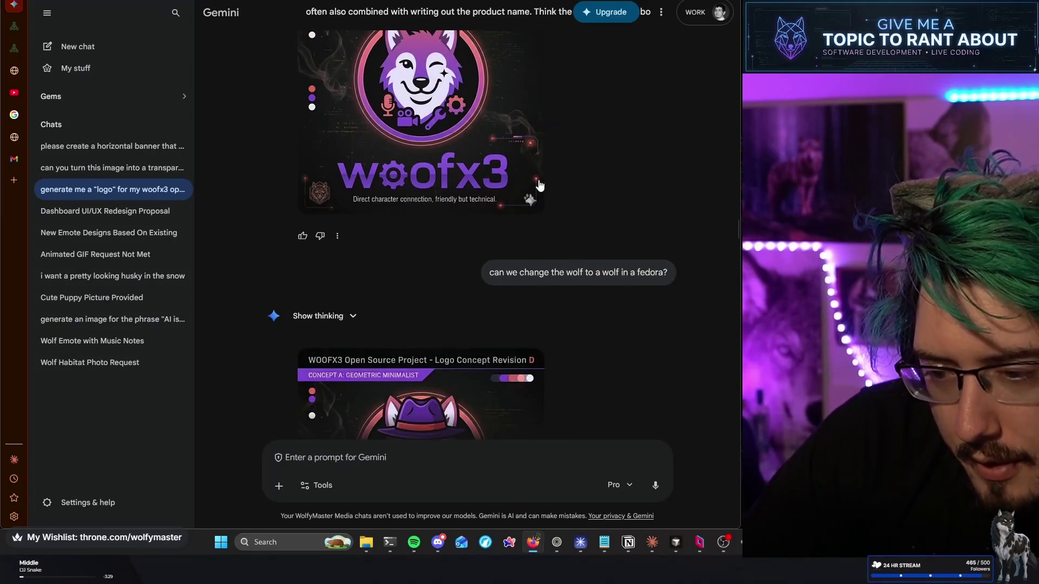
scroll(539, 185, down, 4)
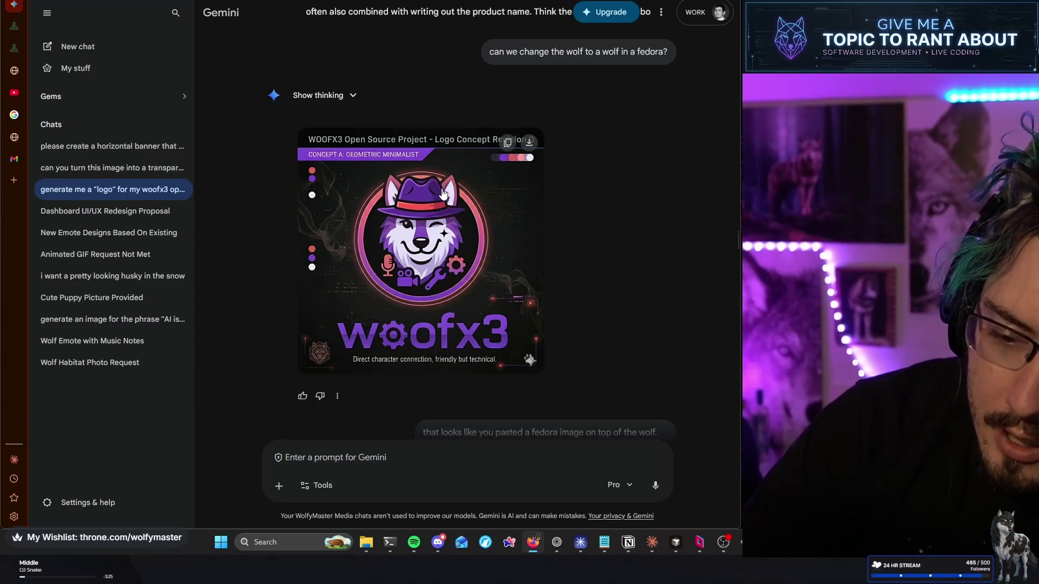
scroll(440, 189, down, 5)
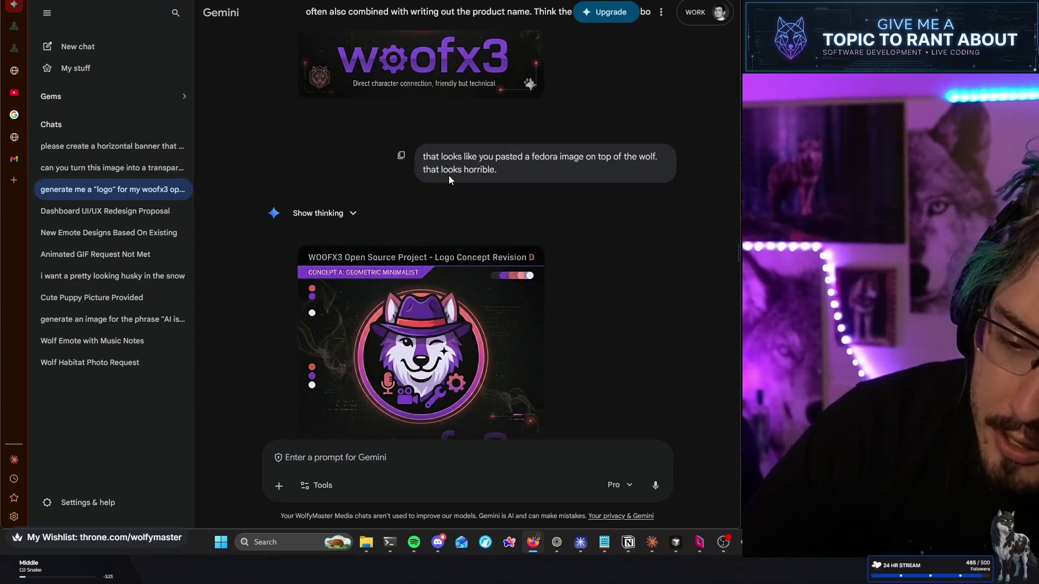
scroll(449, 175, down, 14)
scroll(449, 181, up, 8)
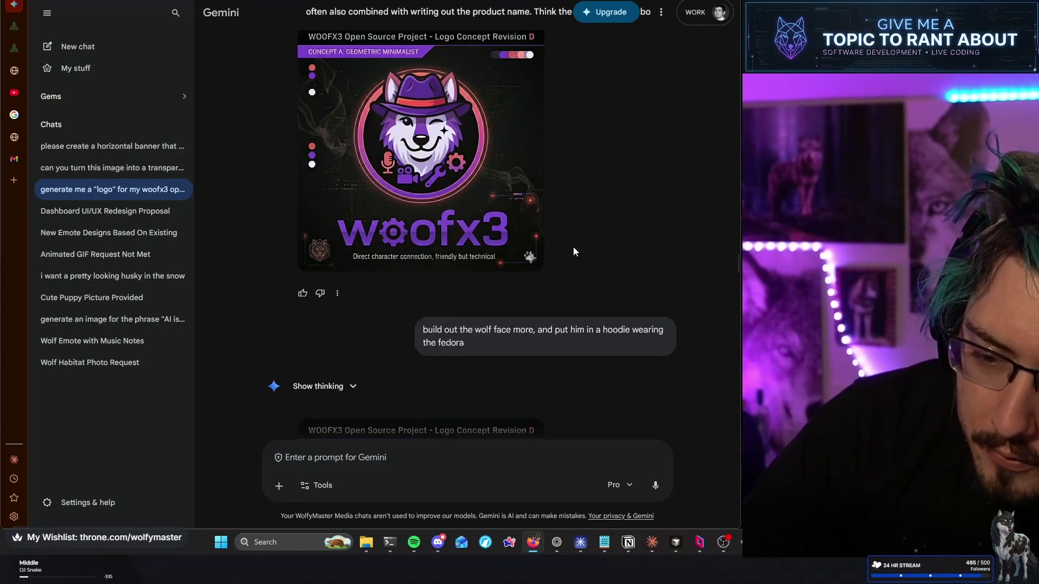
scroll(572, 244, down, 12)
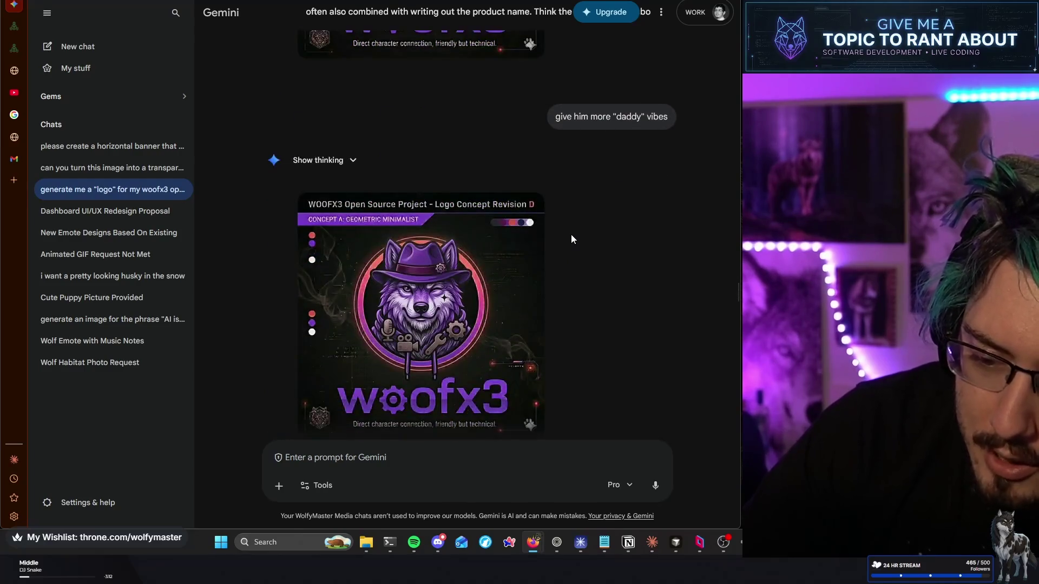
scroll(572, 238, down, 2)
scroll(572, 238, down, 3)
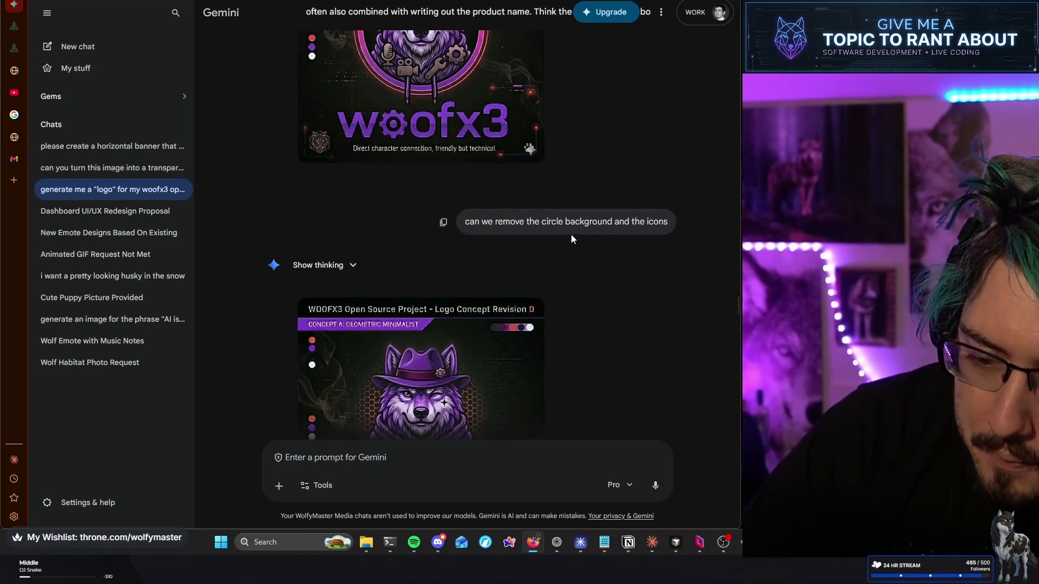
scroll(571, 234, down, 6)
scroll(573, 231, down, 3)
scroll(574, 229, down, 4)
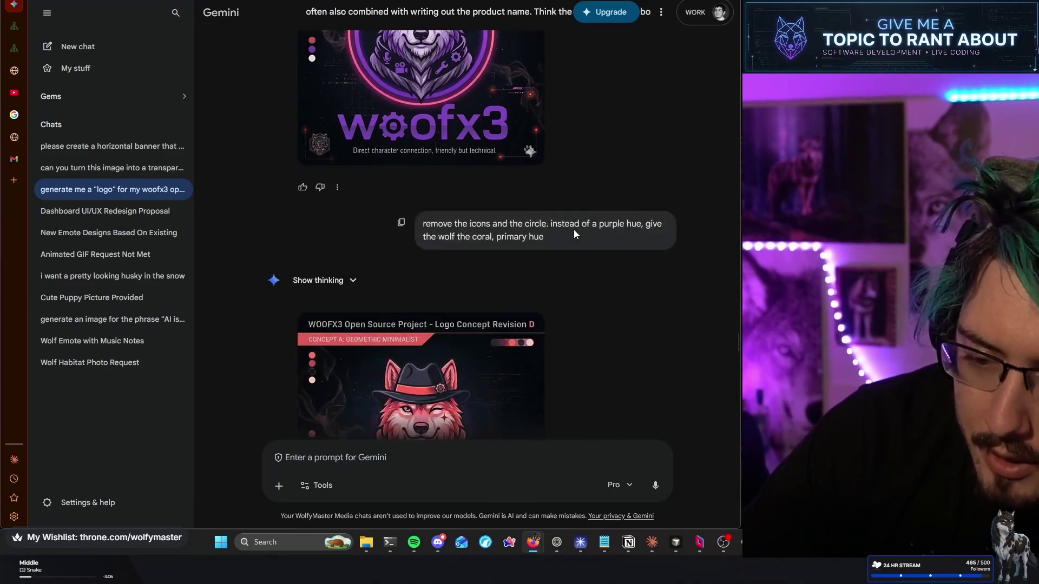
scroll(574, 230, down, 5)
scroll(575, 230, down, 4)
scroll(575, 232, down, 7)
scroll(575, 229, down, 15)
scroll(576, 232, down, 4)
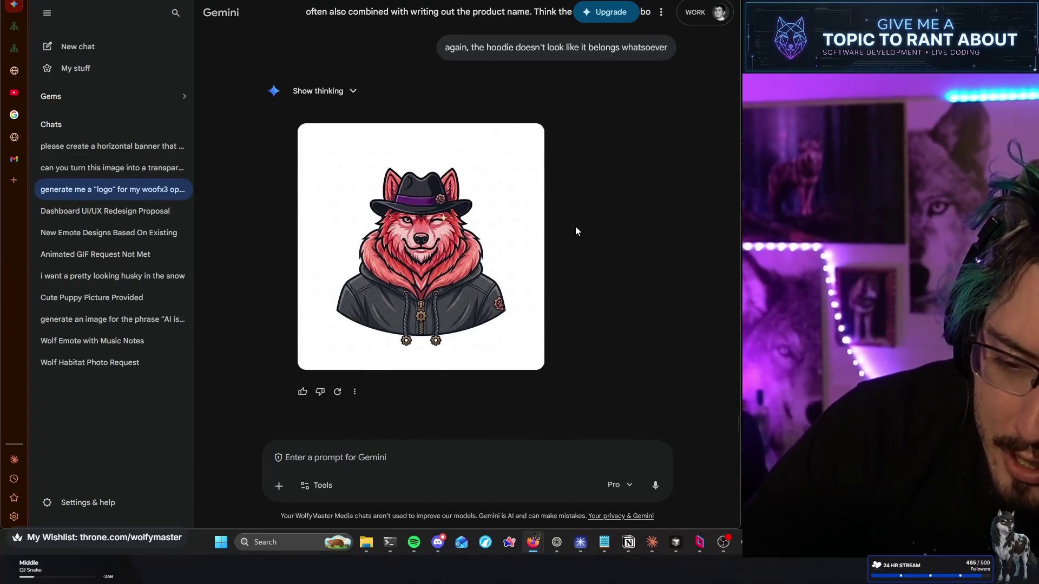
scroll(558, 227, up, 10)
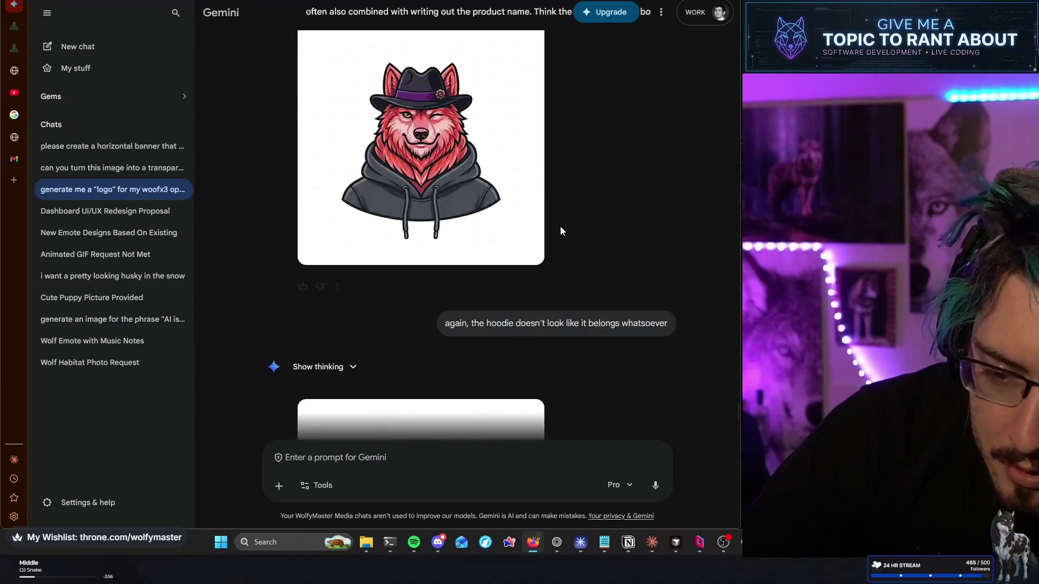
scroll(564, 225, up, 4)
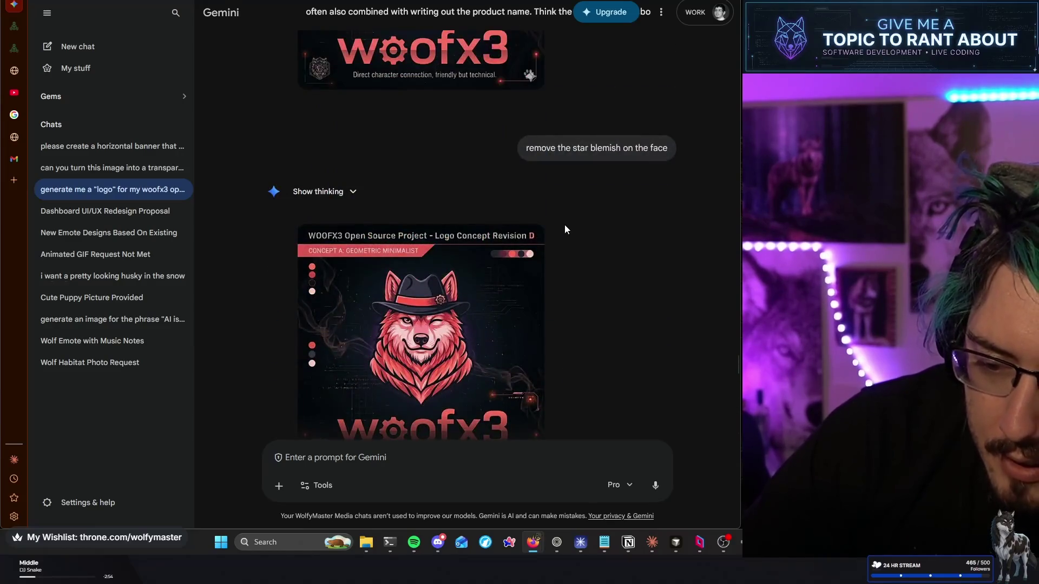
scroll(564, 225, up, 5)
scroll(565, 225, up, 15)
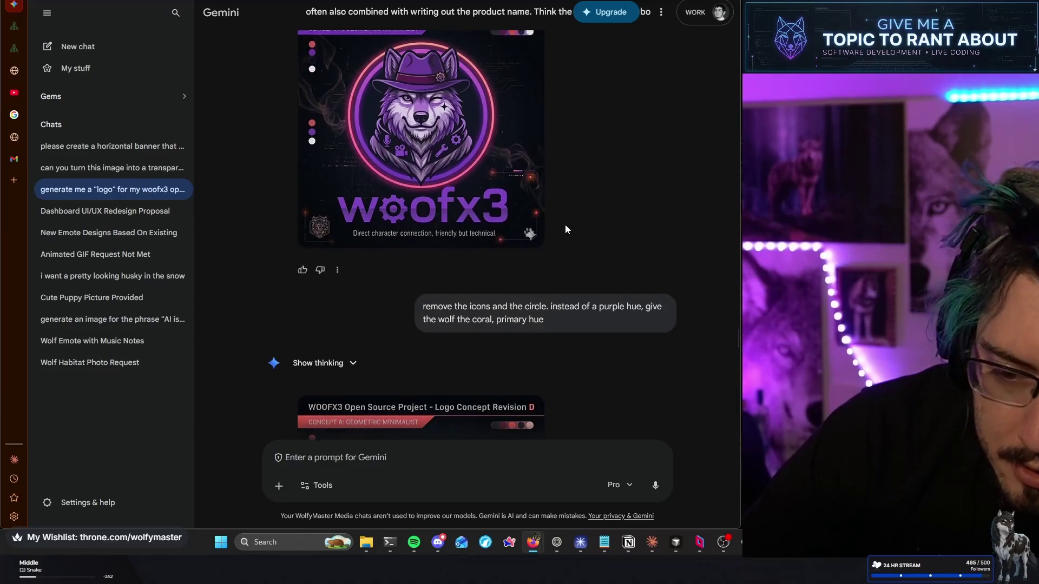
scroll(566, 223, up, 15)
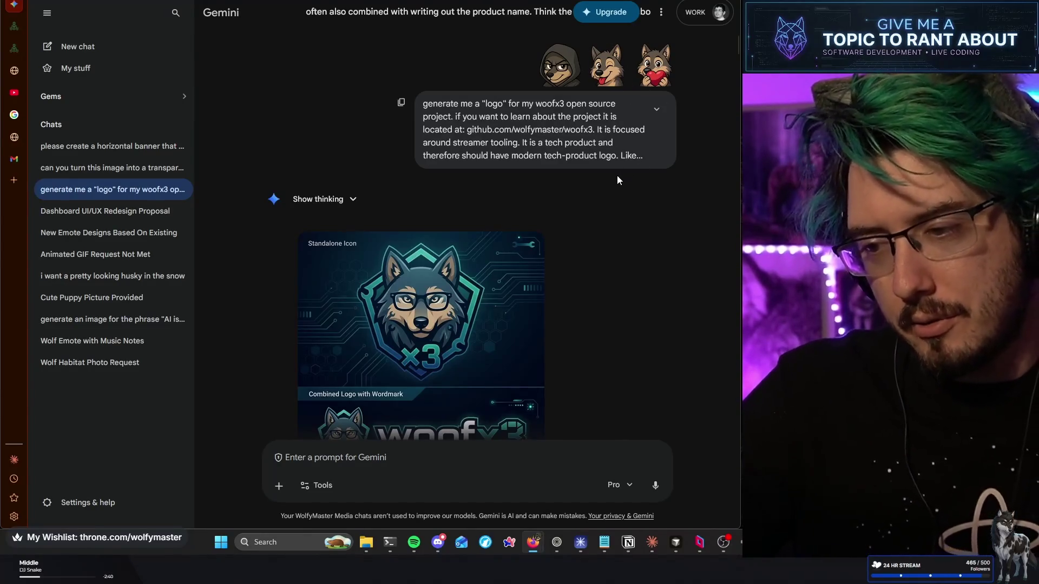
Nudge the Gemini chat view, then bring the File Explorer sheets folder forward
scroll(608, 178, down, 2)
scroll(608, 170, up, 2)
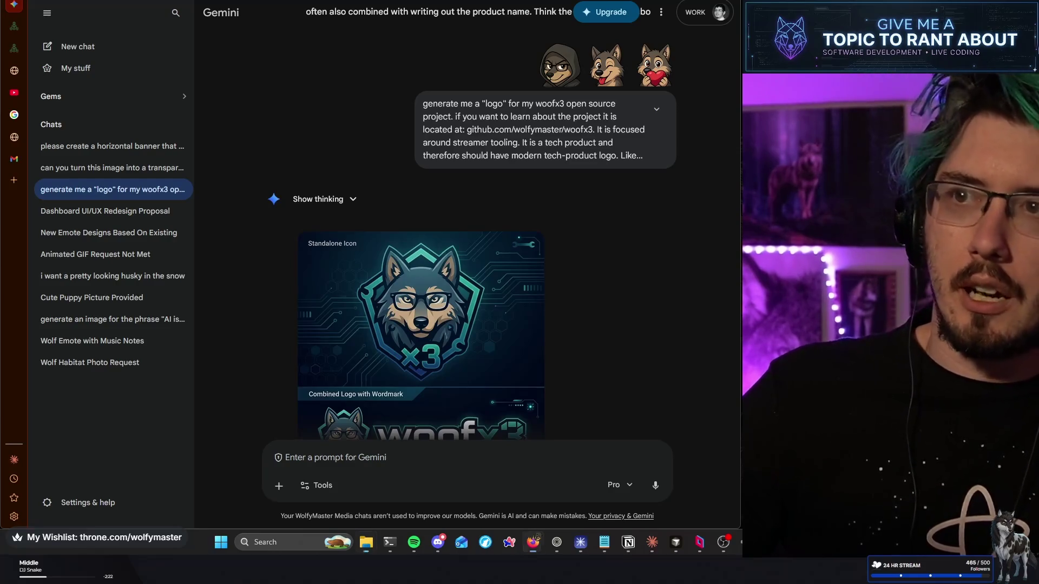
key(alt+Tab)
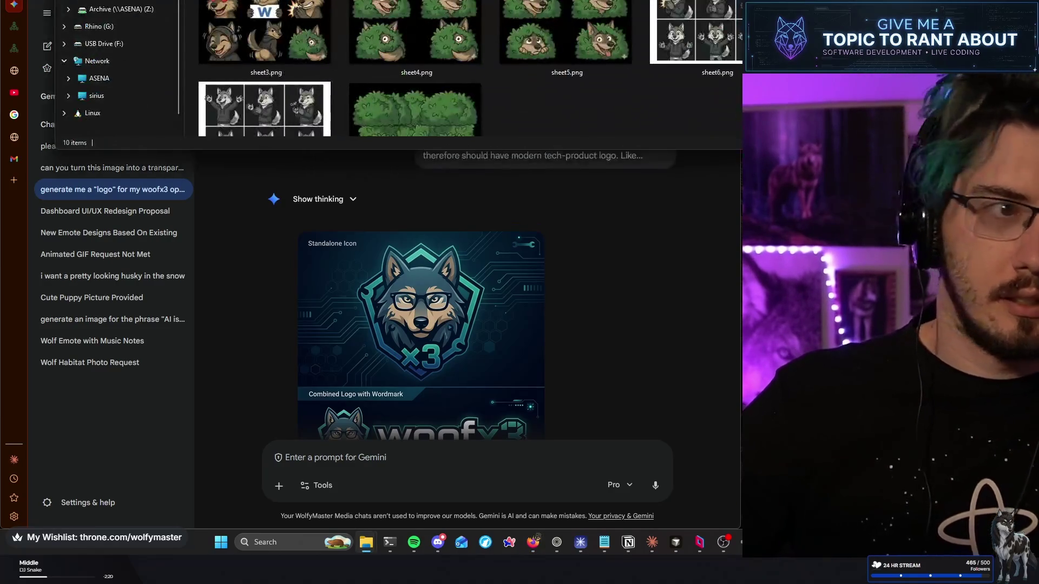
Move and enlarge the sheets folder window, then select sheet4, sheet5 and sheet3.png
mouse_move(346, 0)
mouse_down()
mouse_move(340, 39)
mouse_move(302, 57)
mouse_move(313, 44)
mouse_move(304, 51)
mouse_move(310, 0)
mouse_up()
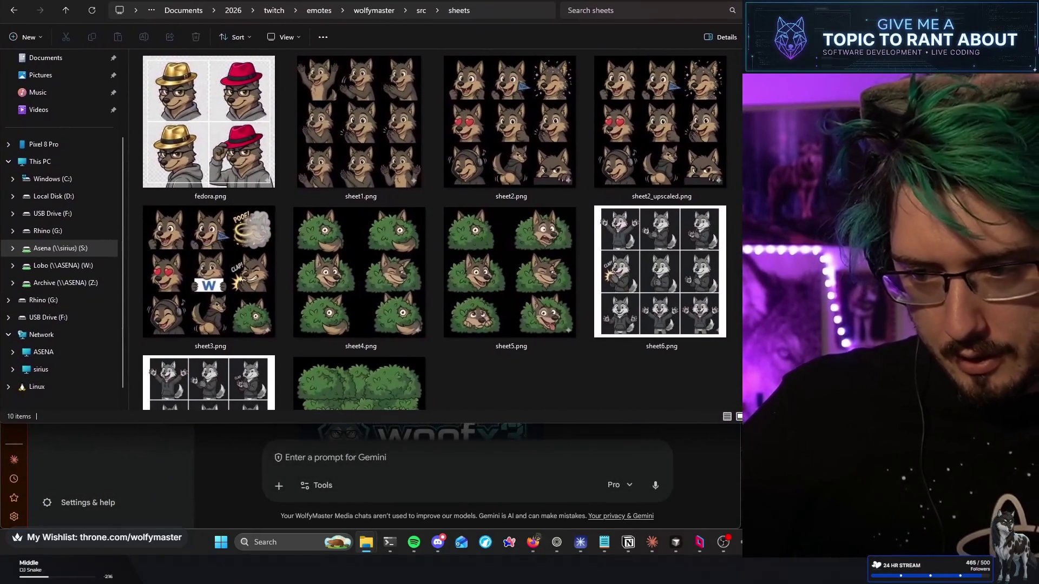
drag(453, 427, 449, 525)
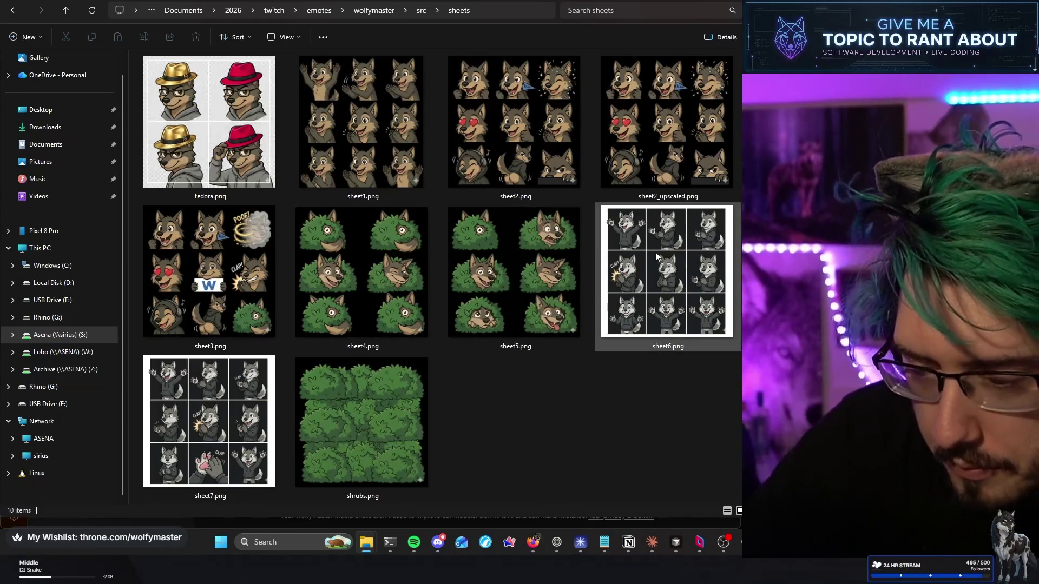
mouse_move(654, 246)
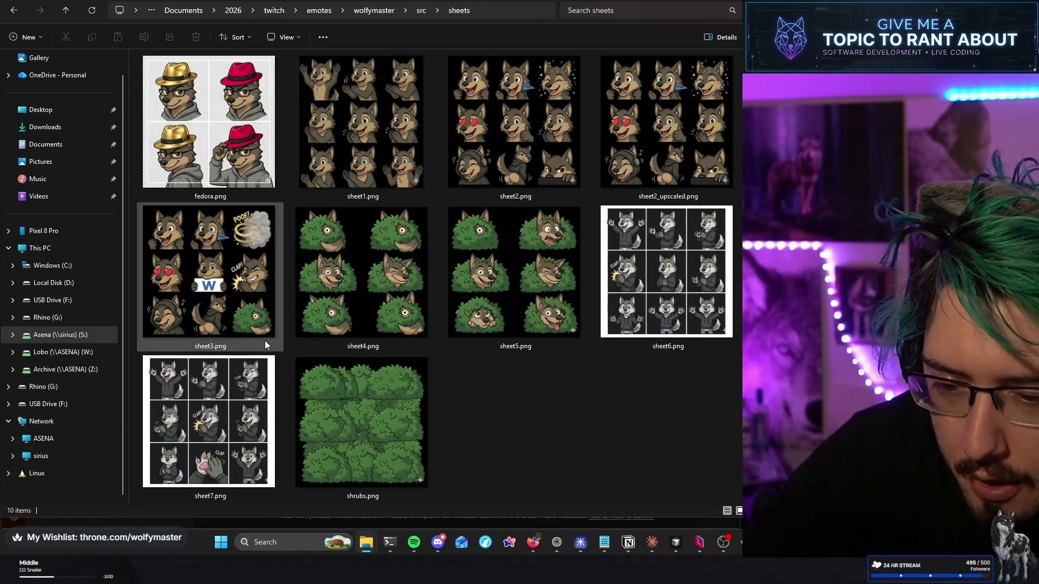
click(374, 282)
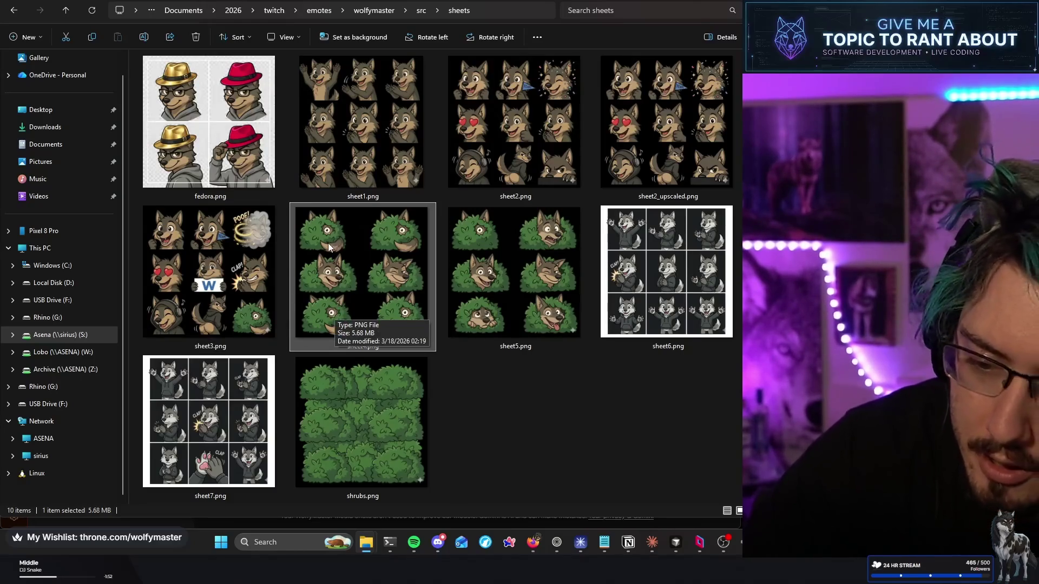
click(500, 266)
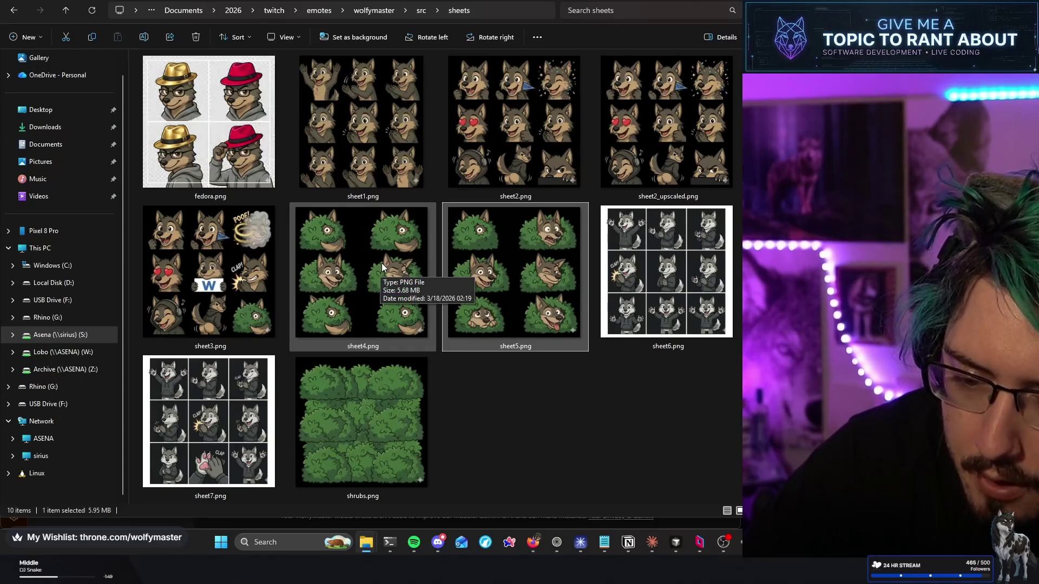
click(247, 249)
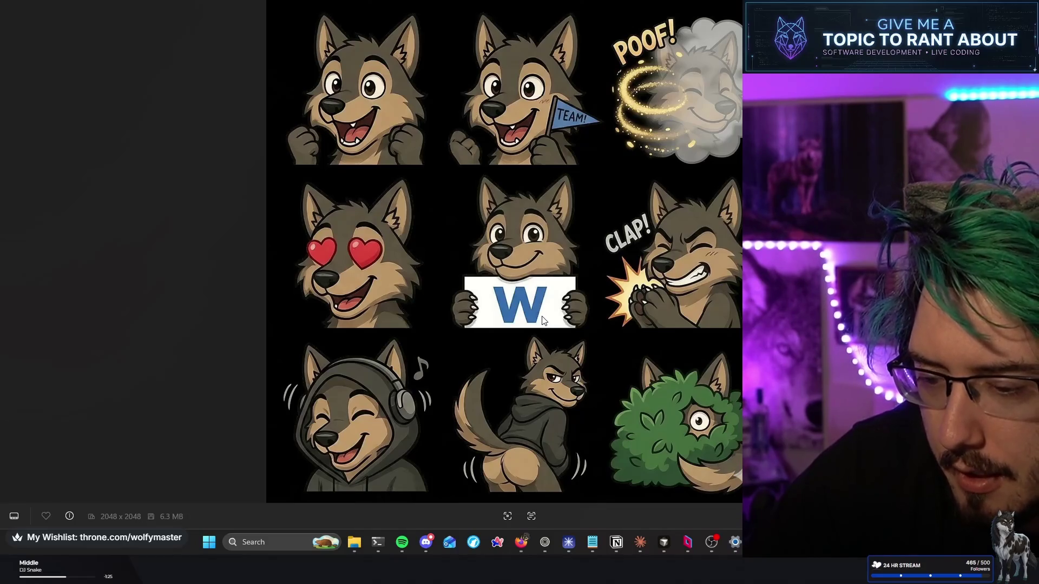
Step forward through the sheets folder to the clapping-wolf emote sheet
key(Right)
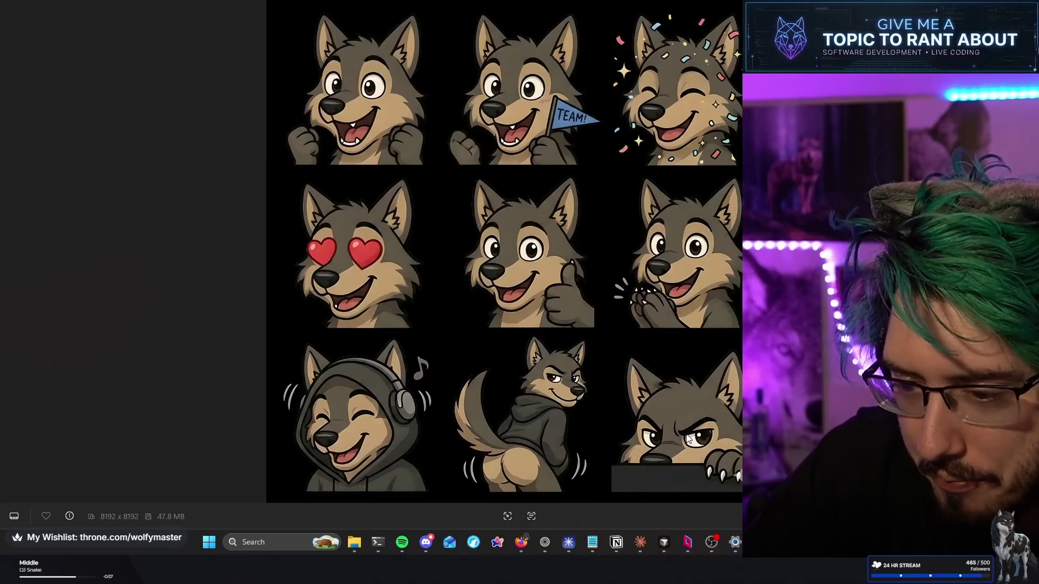
key(Right)
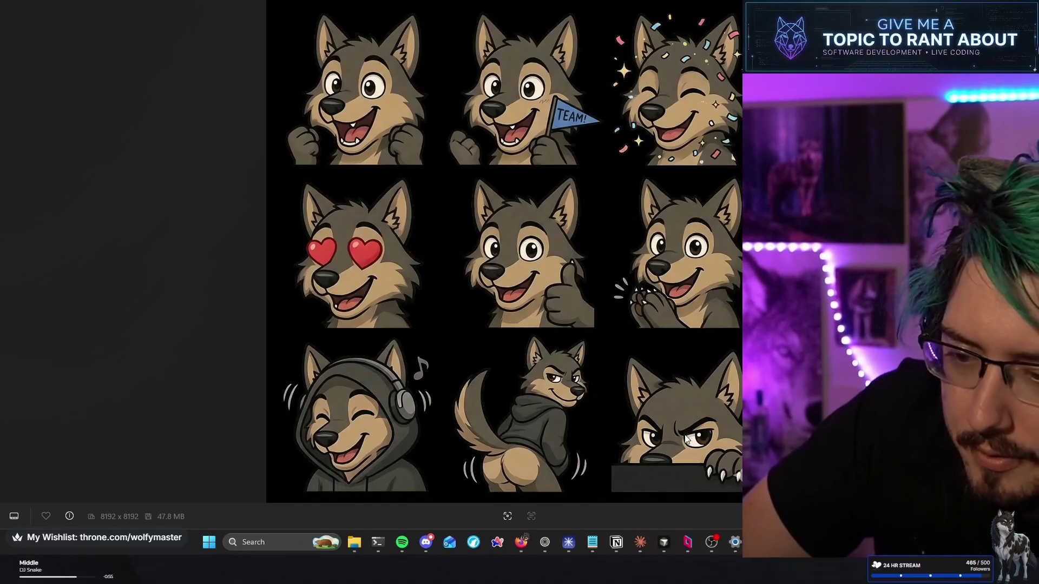
key(Right)
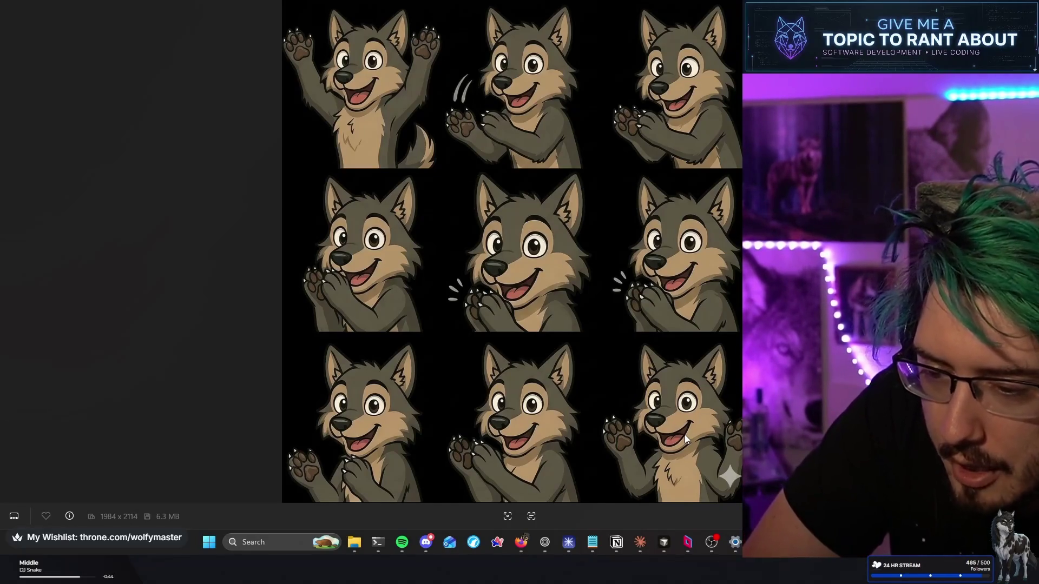
Flip back and forth through the emote sheets, including the hat-wearing and bush wolf images
key(Right)
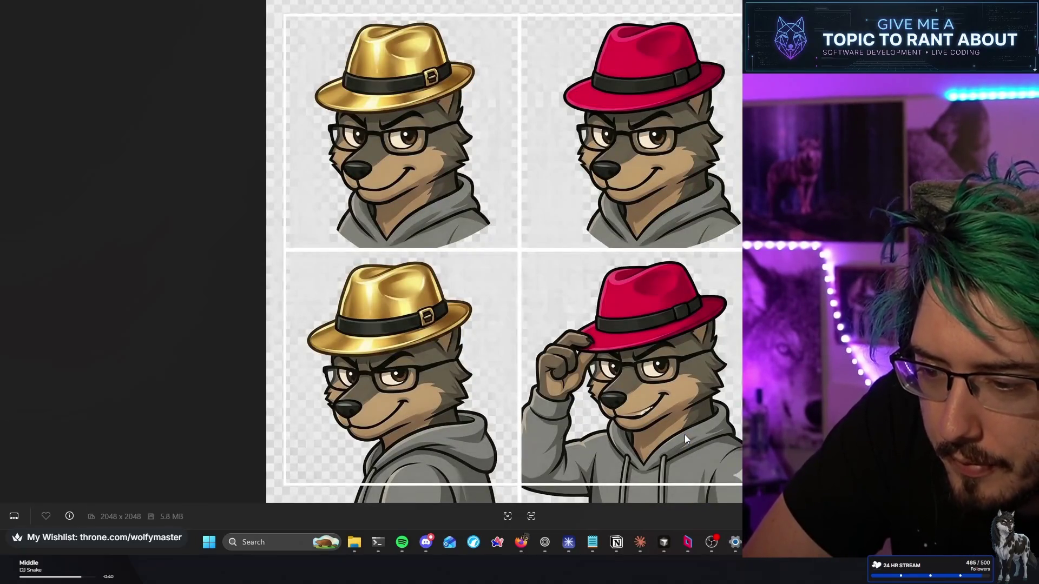
key(Right)
key(Right)
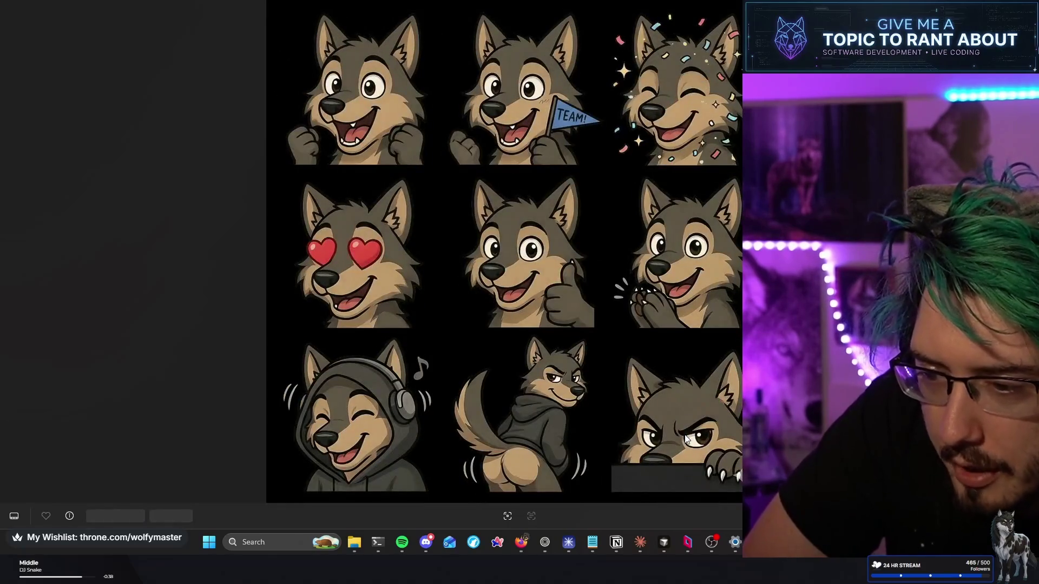
key(Right)
key(Left)
key(Right)
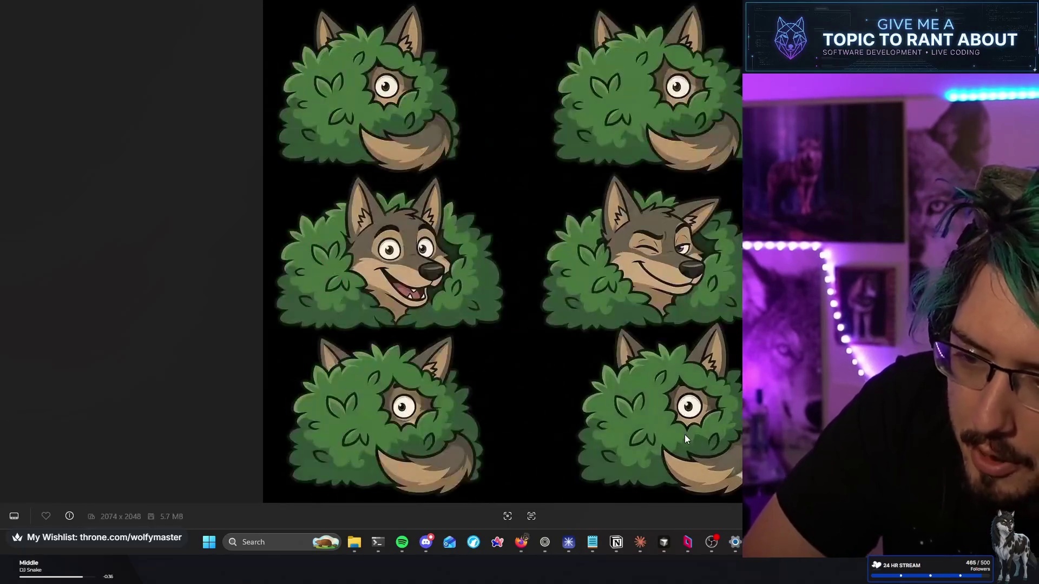
key(Left)
key(Right)
key(Left)
Finish browsing the sheets, close Photos and move File Explorer aside to reveal Gemini
key(Left)
key(Right)
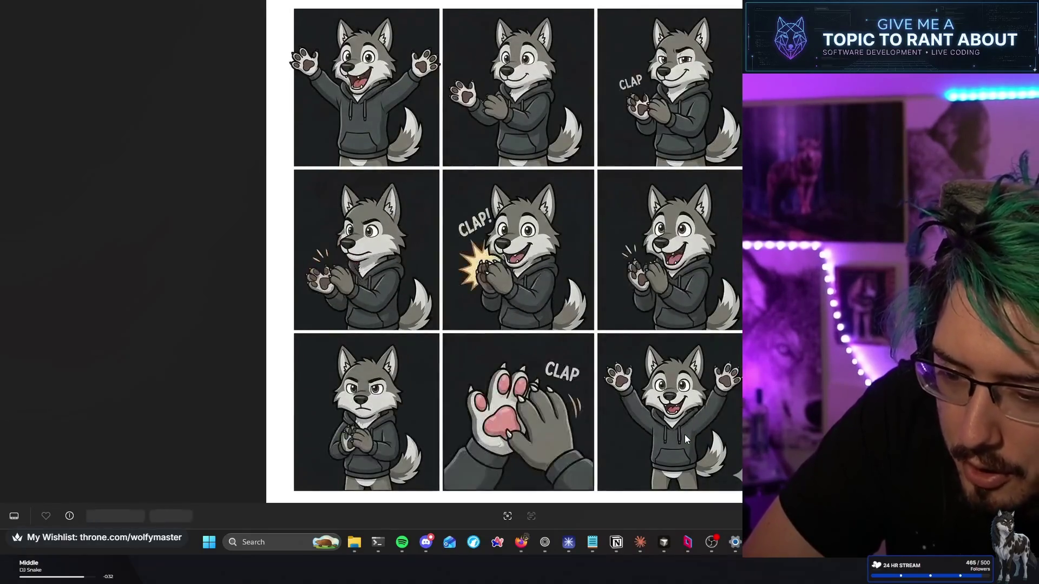
key(Right)
key(Left)
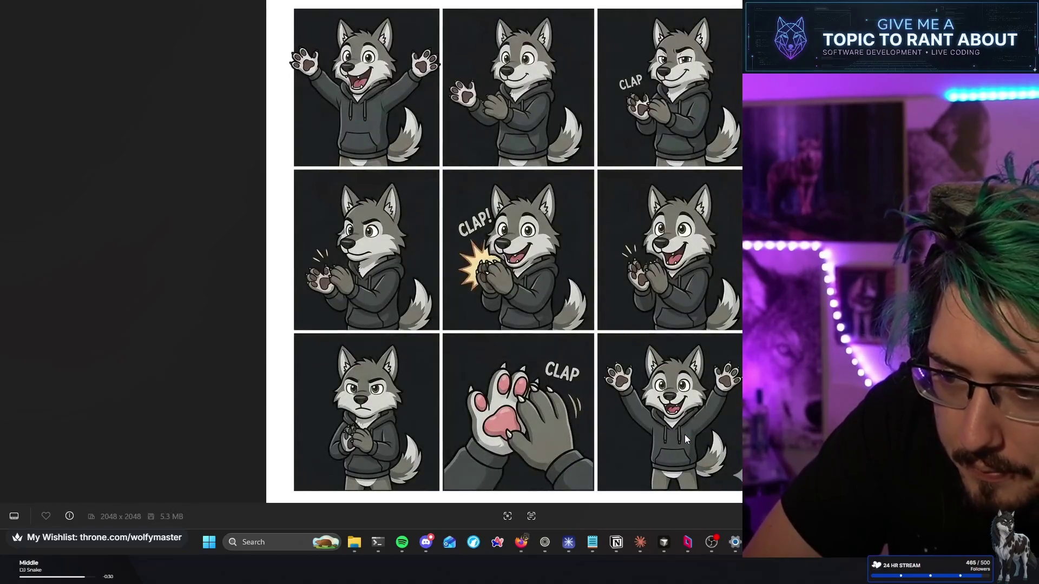
key(Left)
key(Right)
key(Right)
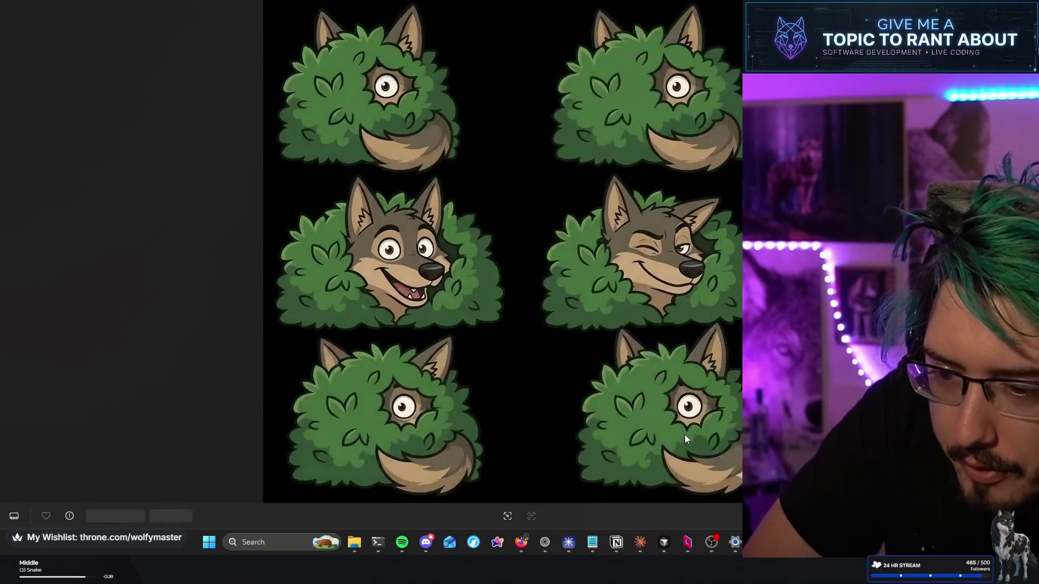
key(Right)
key(Right)
key(Right)
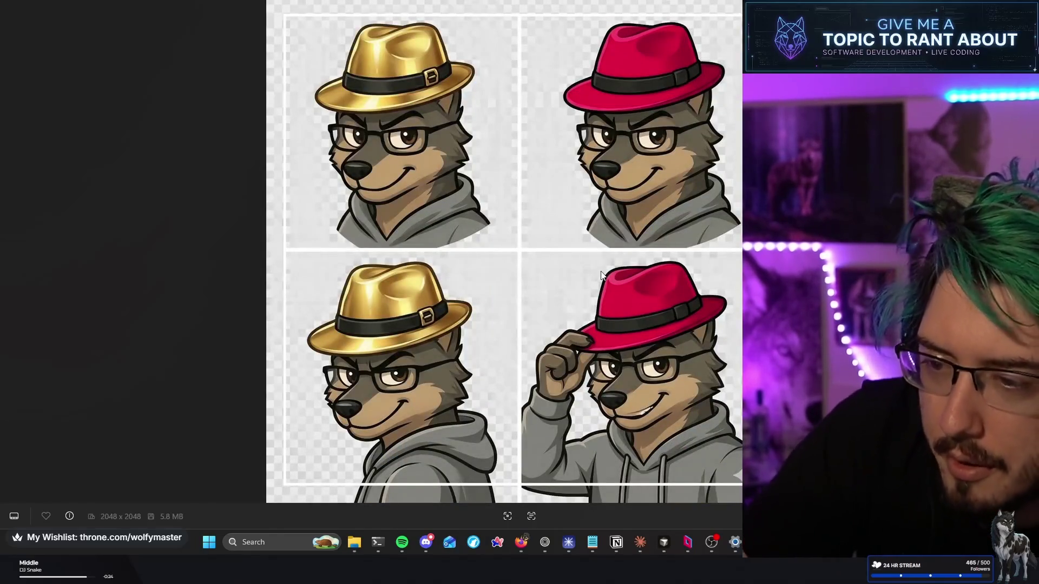
key(alt+F4)
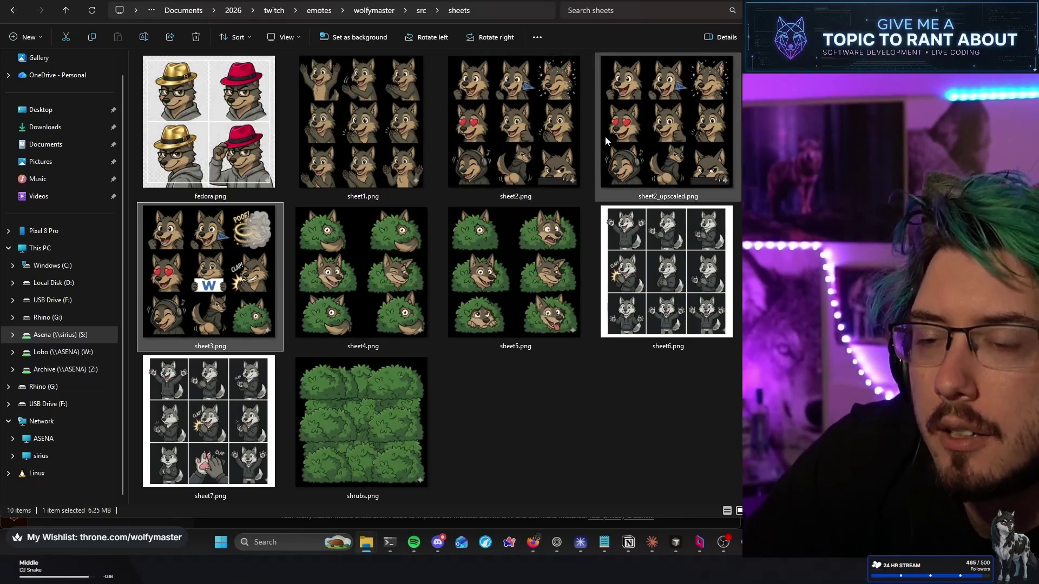
drag(332, 2, 375, 0)
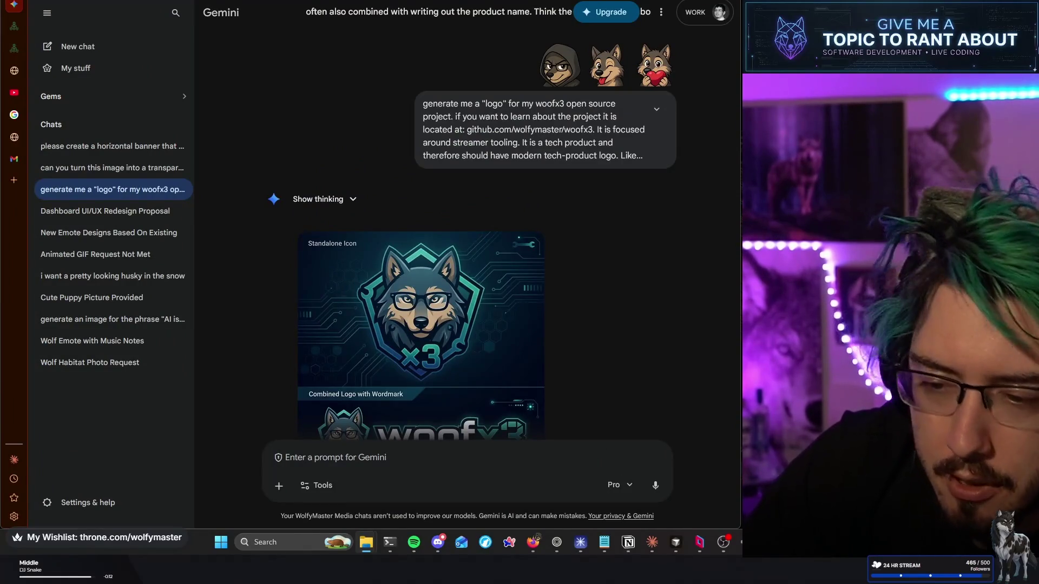
Scroll to the latest hoodie-wolf reply and begin the prompt 'i would like a dappered'
scroll(554, 187, down, 20)
scroll(552, 175, down, 10)
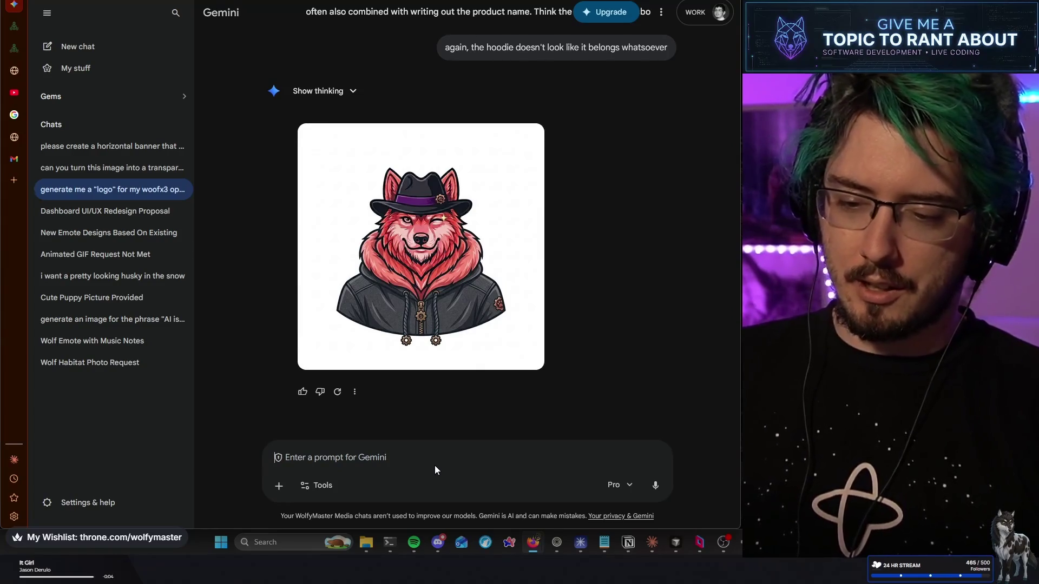
text(i would like a dappered)
Send a prompt for a dappered grey wolf in a red fedora, 70s pin-stripe suit and 'woofx3' hankerchief
key(BackSpace)
key(BackSpace)
key(BackSpace)
key(BackSpace)
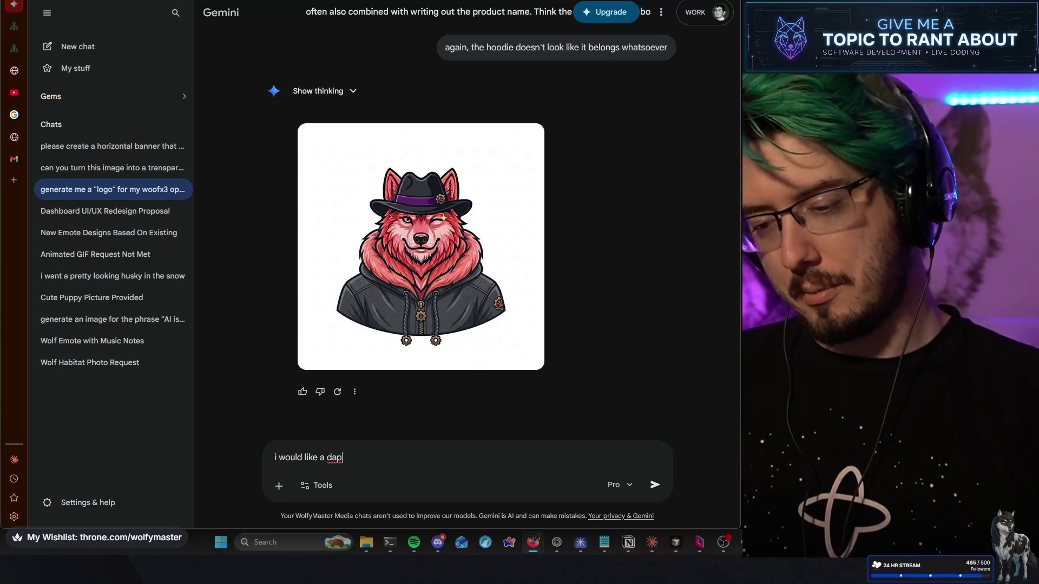
text(pered )
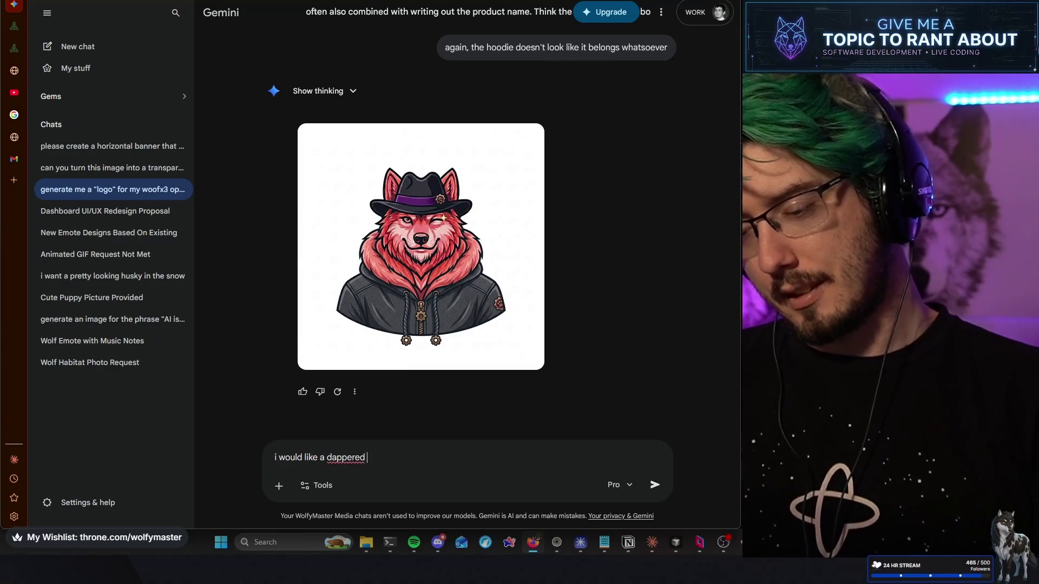
text(w)
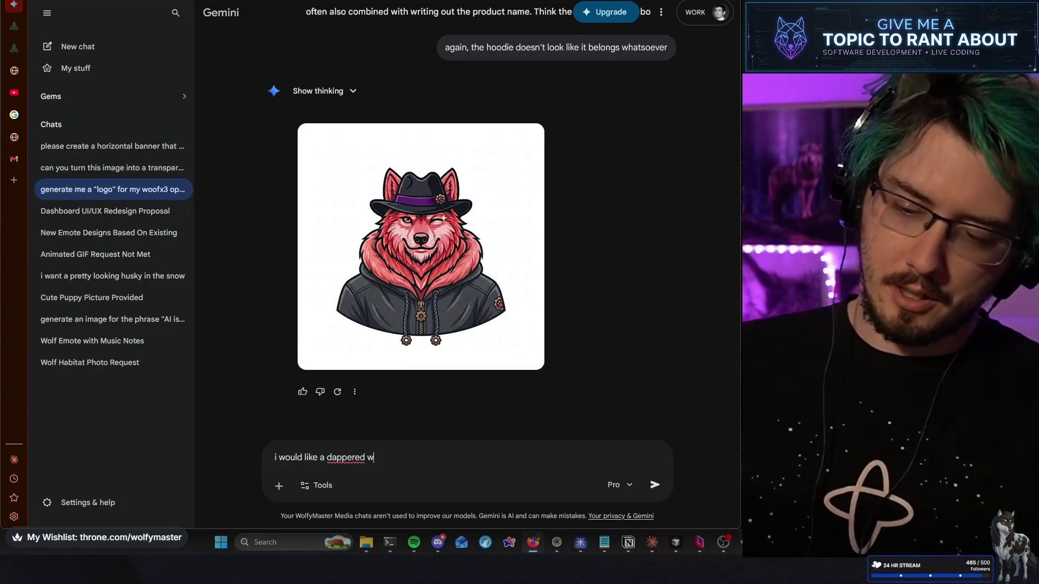
text(olf in a red)
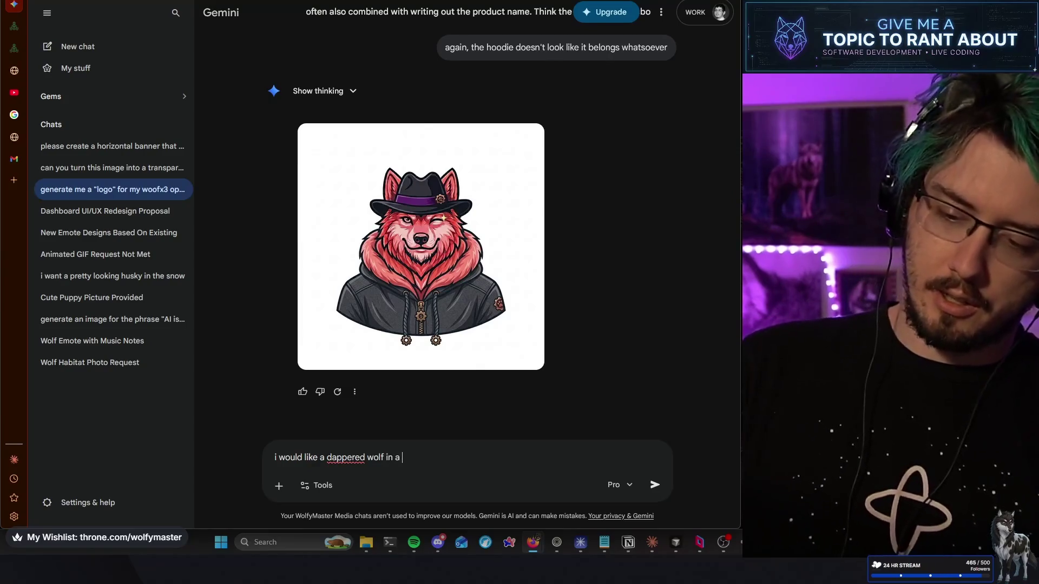
key(BackSpace)
key(BackSpace)
key(BackSpace)
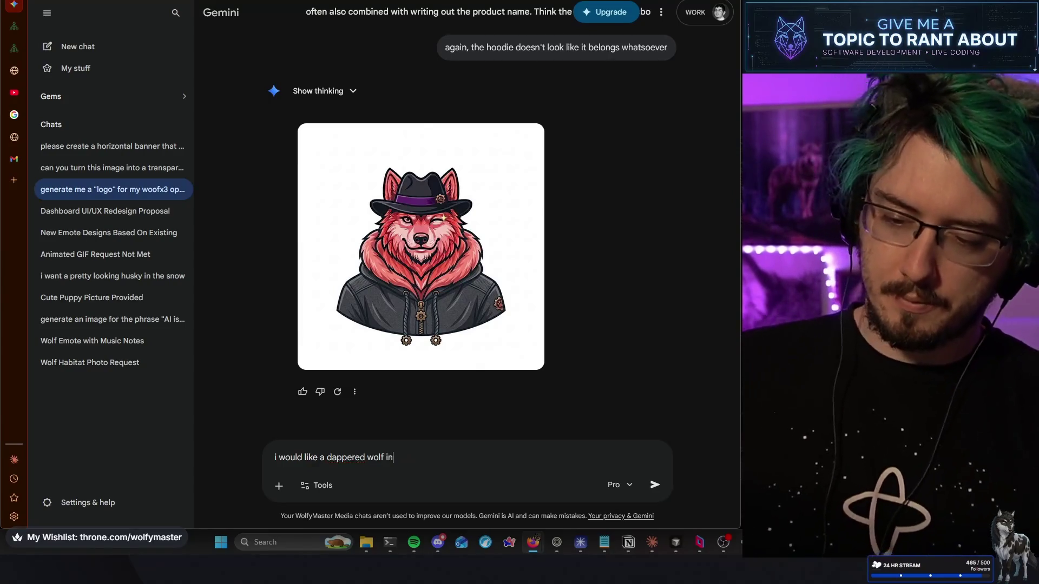
text(black)
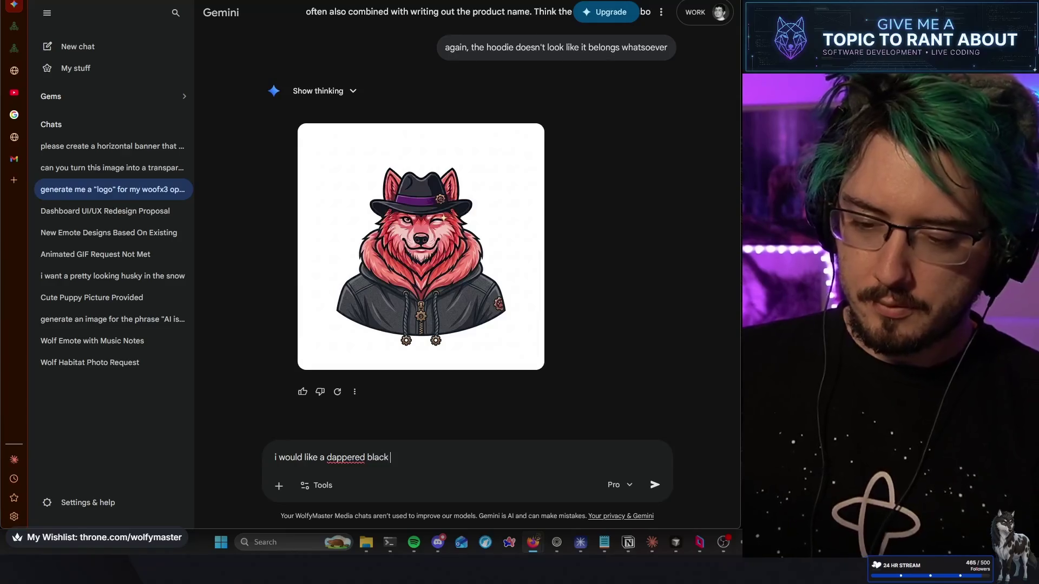
key(BackSpace)
key(BackSpace)
key(BackSpace)
text(grey wolf in a d)
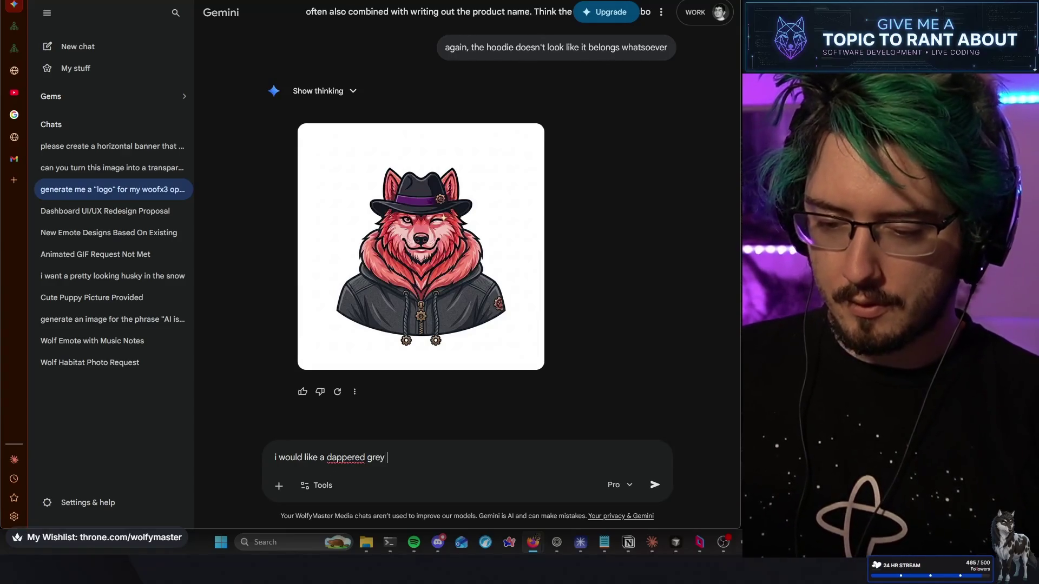
key(BackSpace)
text(red )
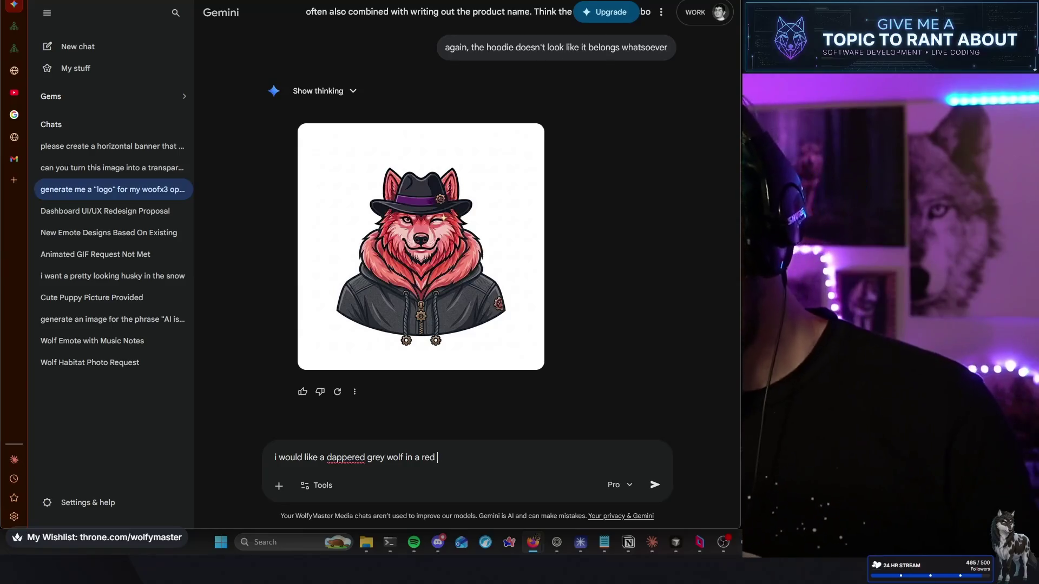
text(fedora we)
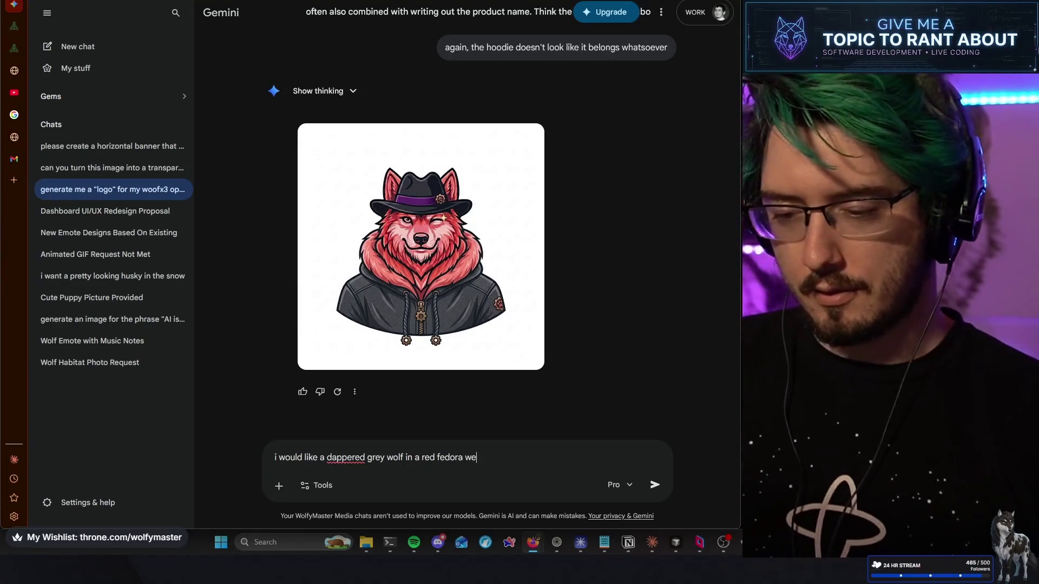
text(aring a 70s )
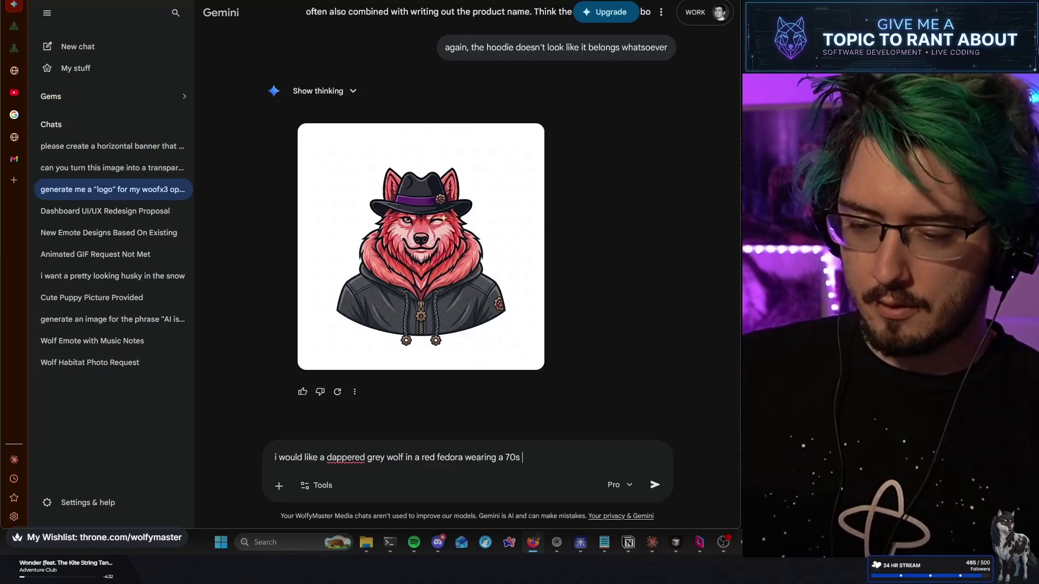
text(pin-stripe suit)
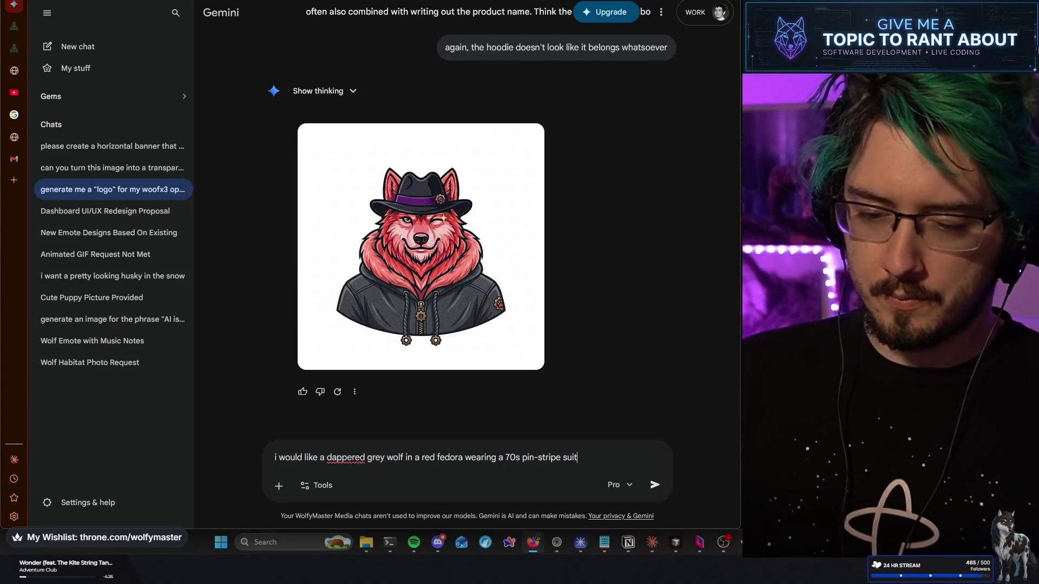
text( with a)
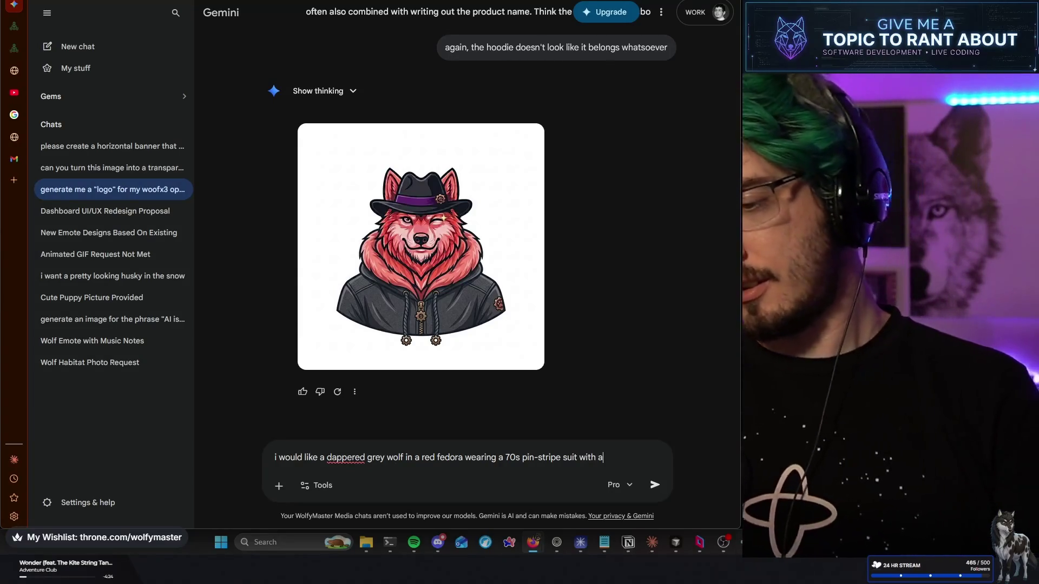
text( hankerche)
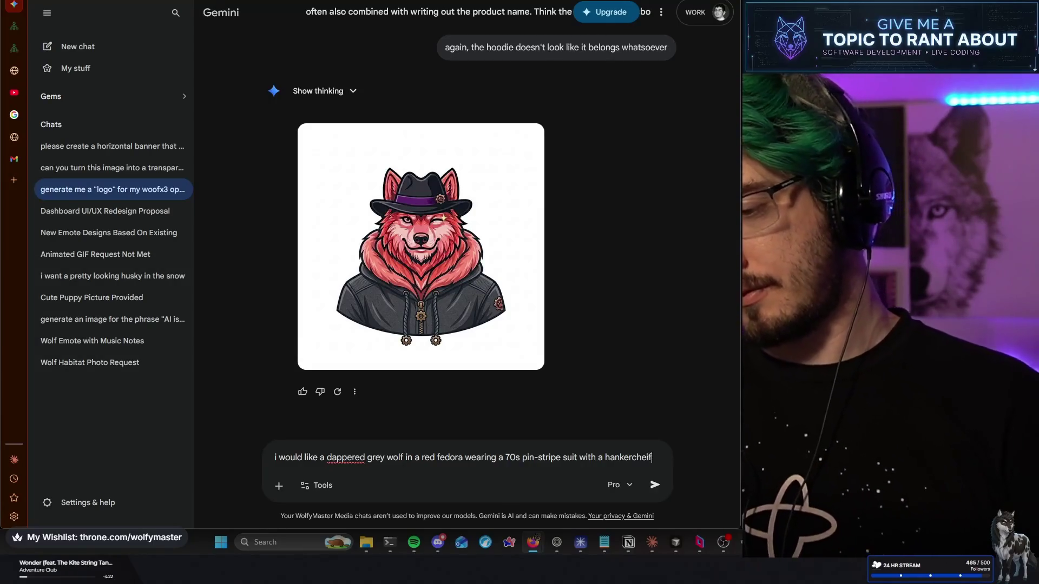
key(BackSpace)
text(ief )
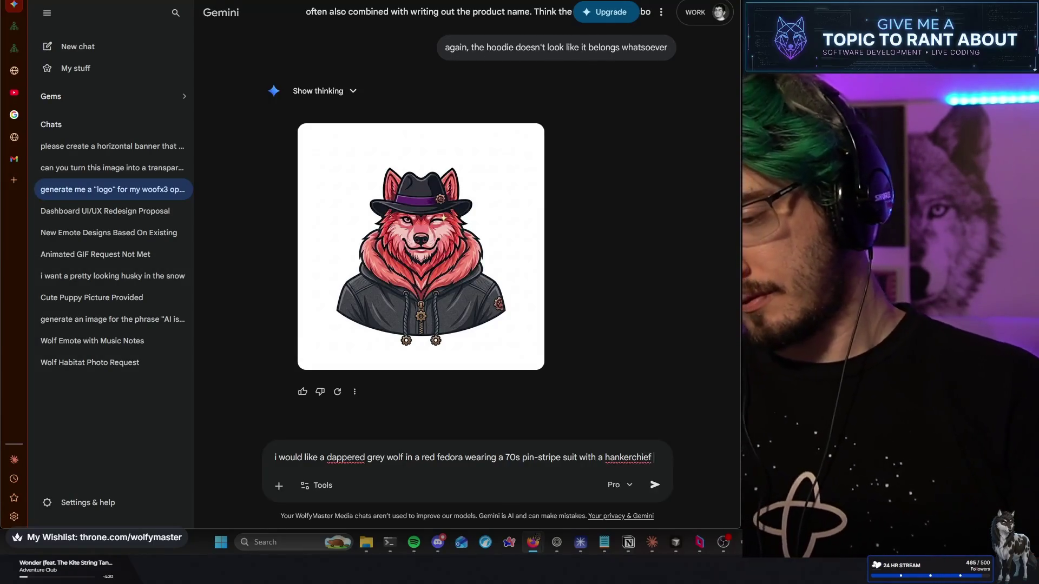
text(that says 'woofx3')
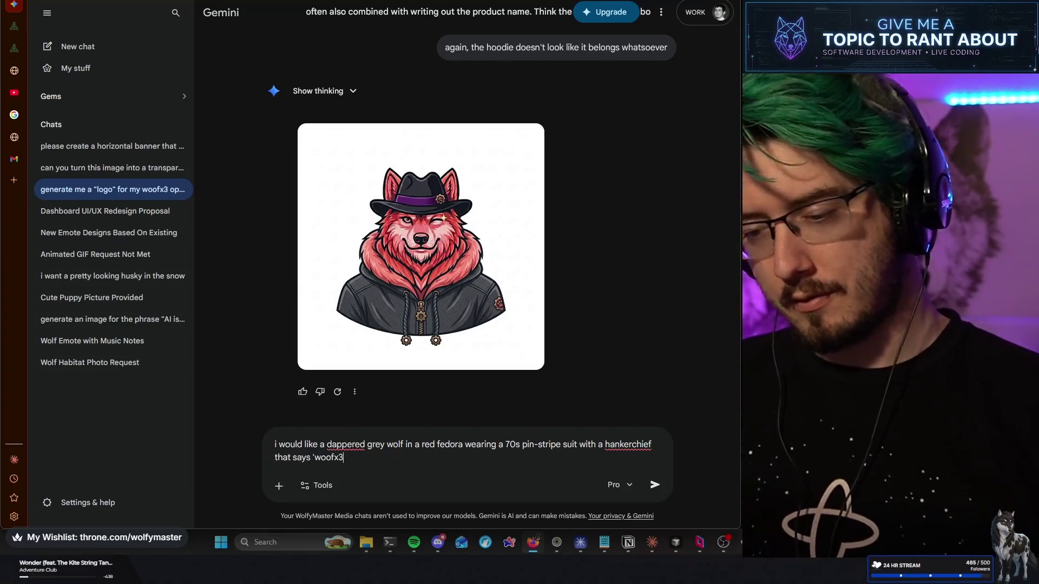
key(Return)
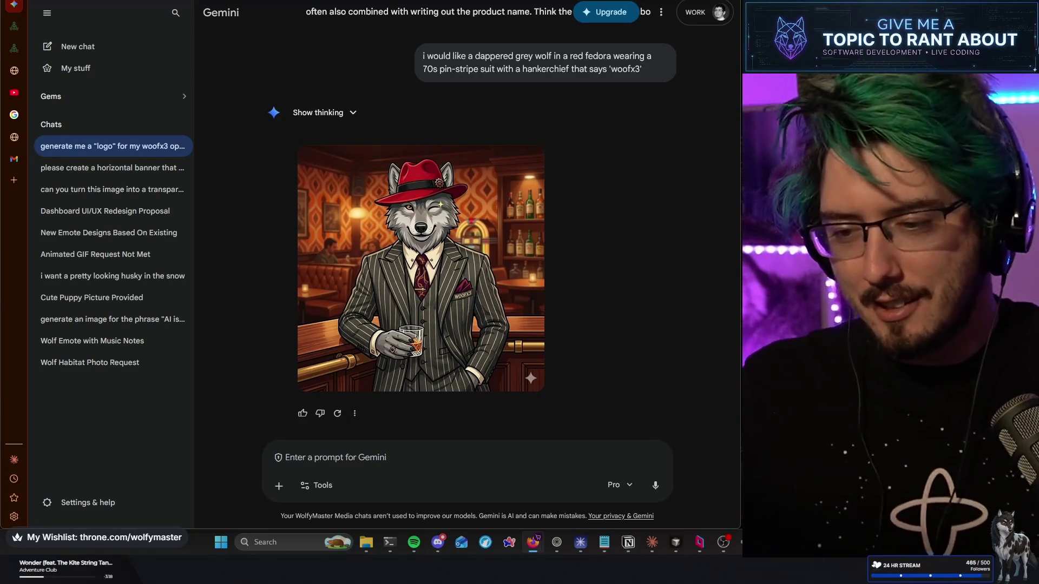
Review the generated image of the grey wolf in a red fedora and pin-stripe suit
mouse_move(482, 305)
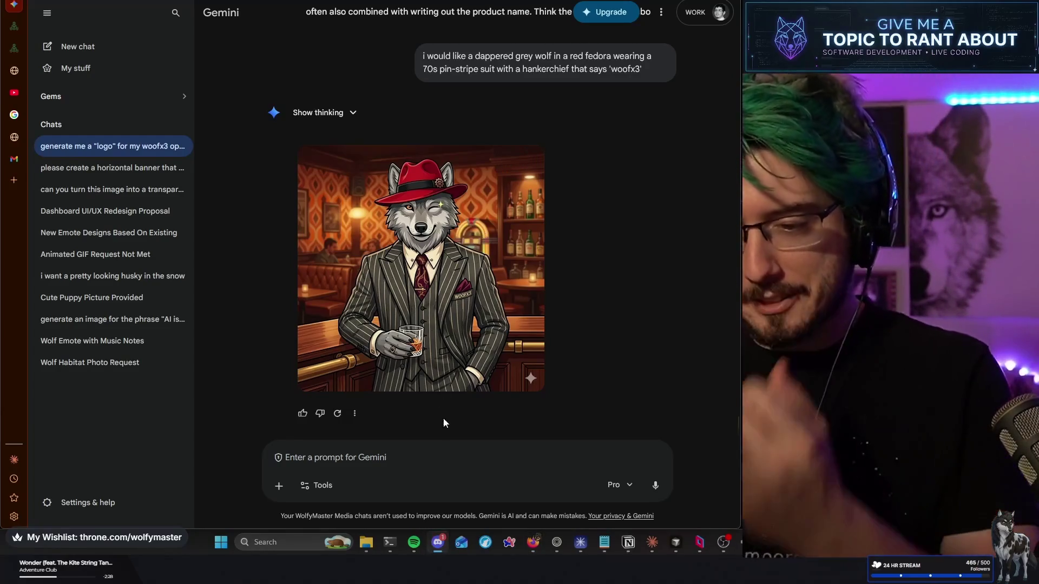
Send the follow-up 'now make it a logo. capture all the essential vibes.'
text(m)
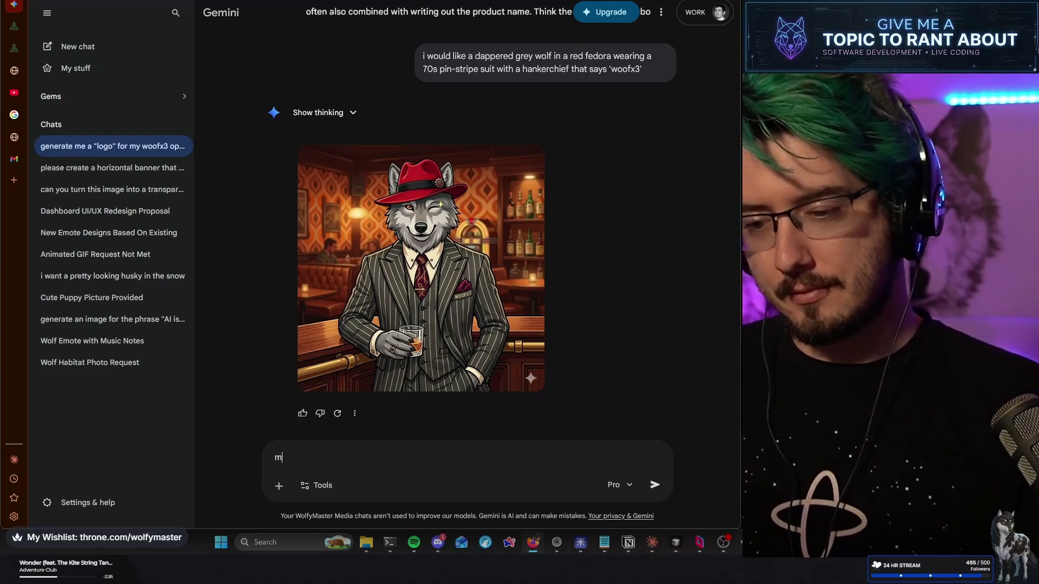
key(BackSpace)
text(now)
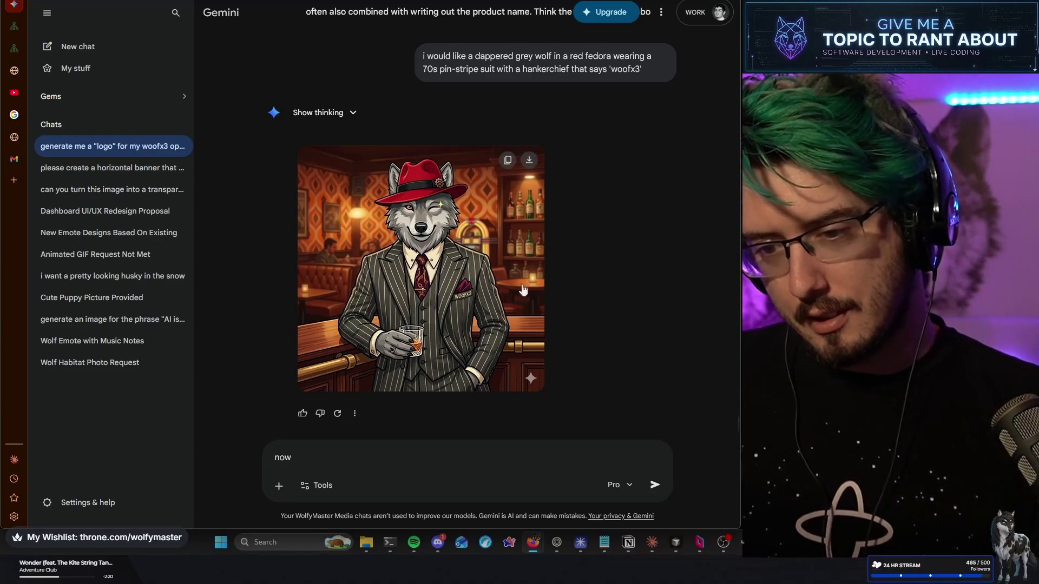
scroll(589, 278, up, 5)
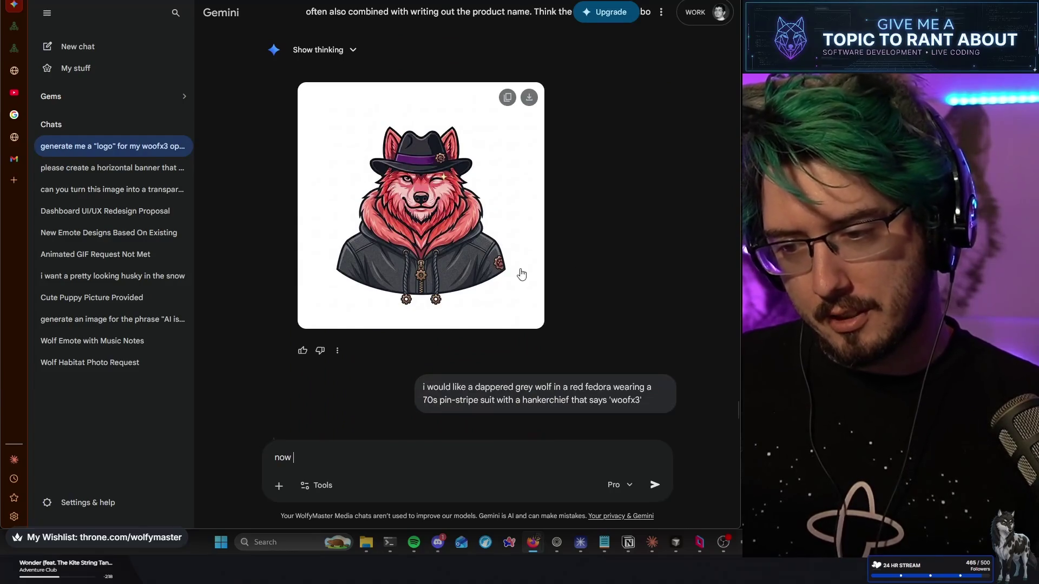
scroll(520, 273, down, 7)
scroll(525, 240, up, 15)
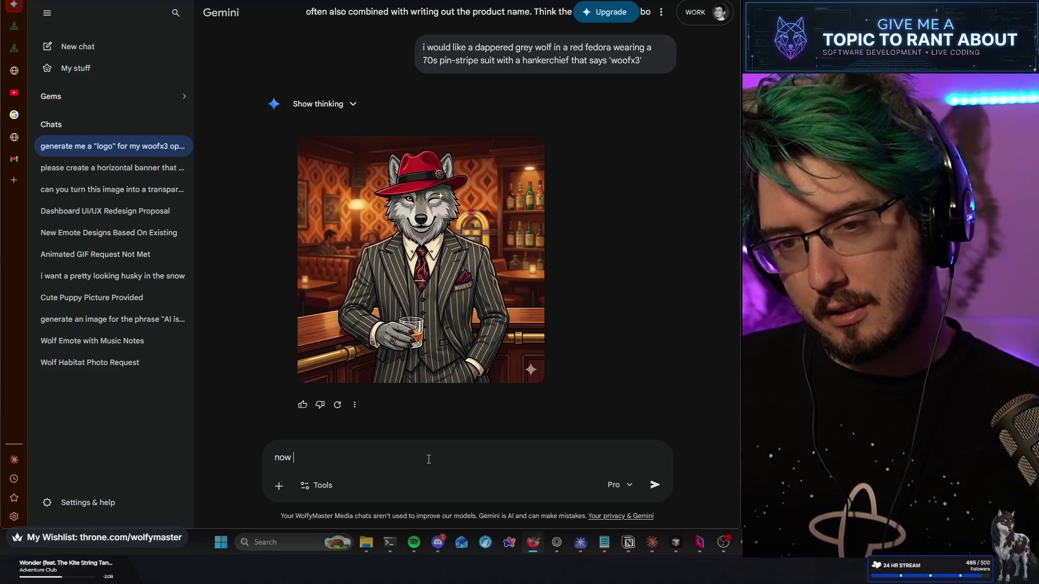
text(make it a logo)
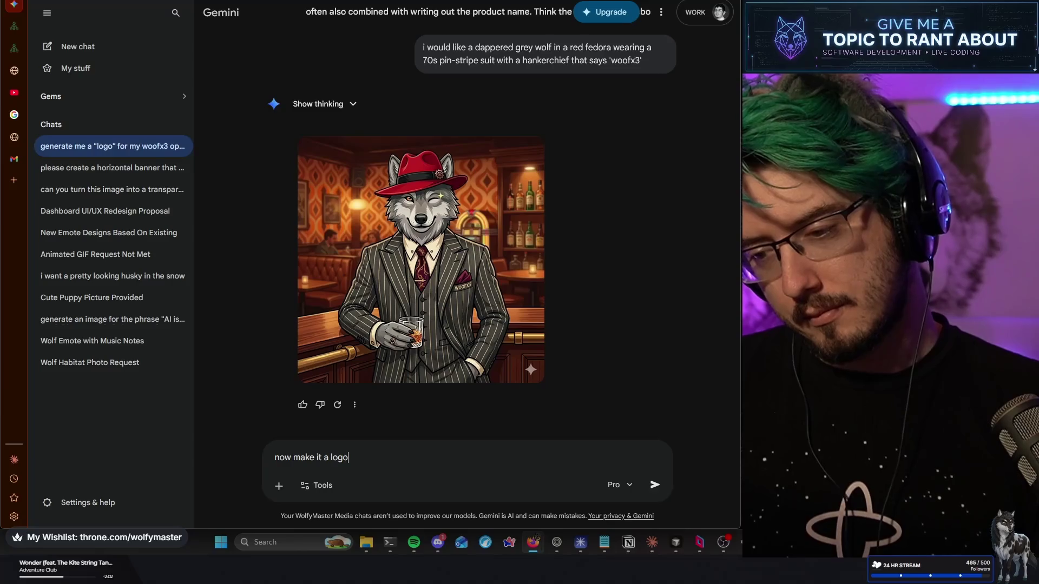
text(. include)
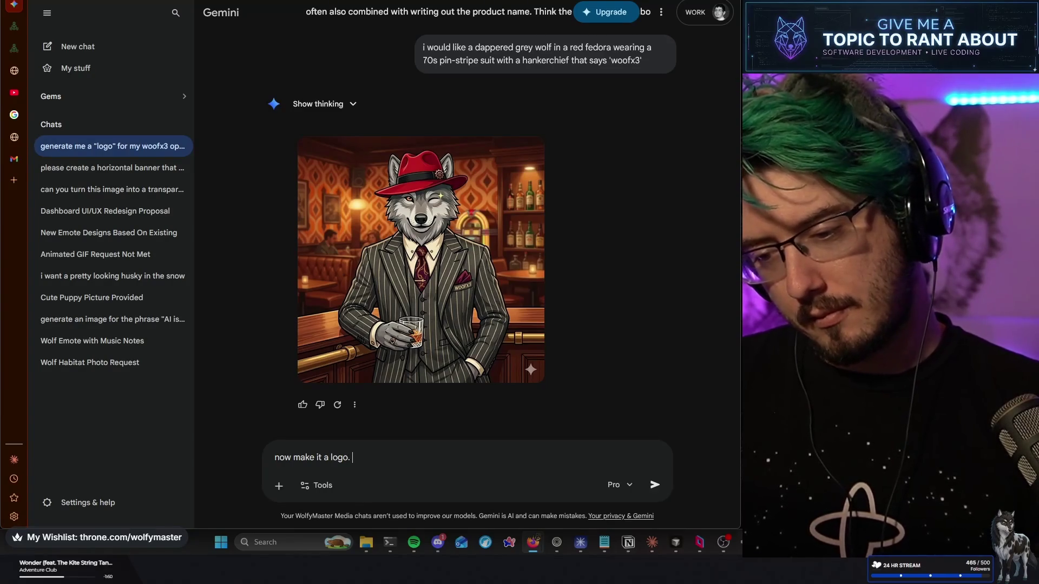
key(BackSpace)
key(BackSpace)
key(BackSpace)
key(BackSpace)
key(BackSpace)
key(BackSpace)
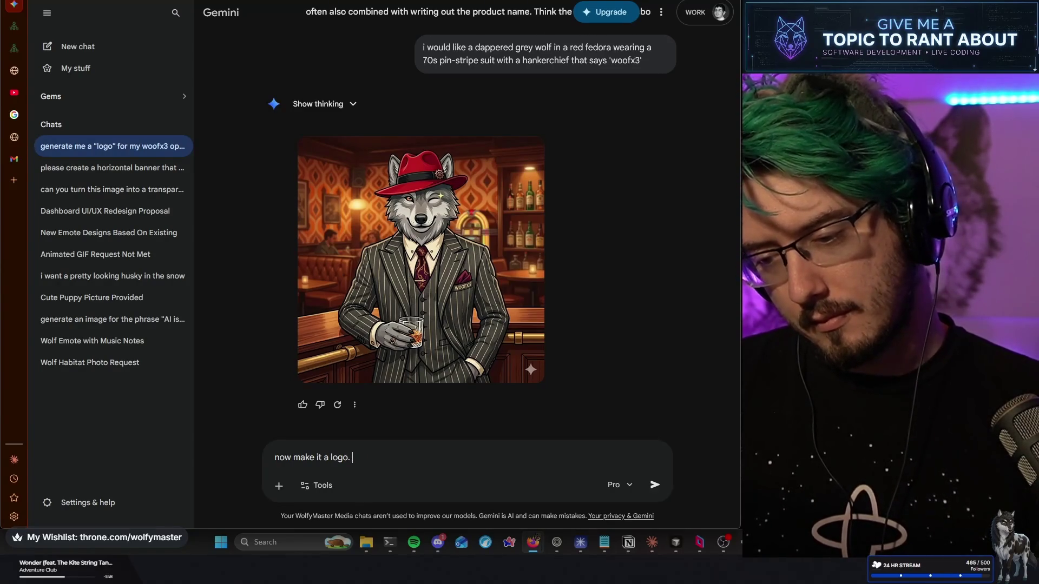
text(capture )
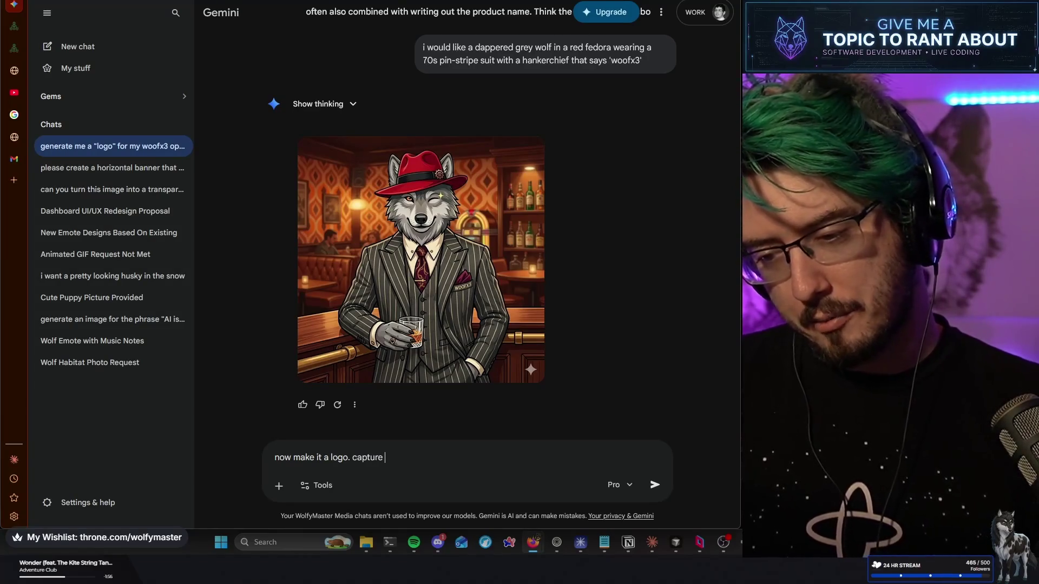
text(all the essent)
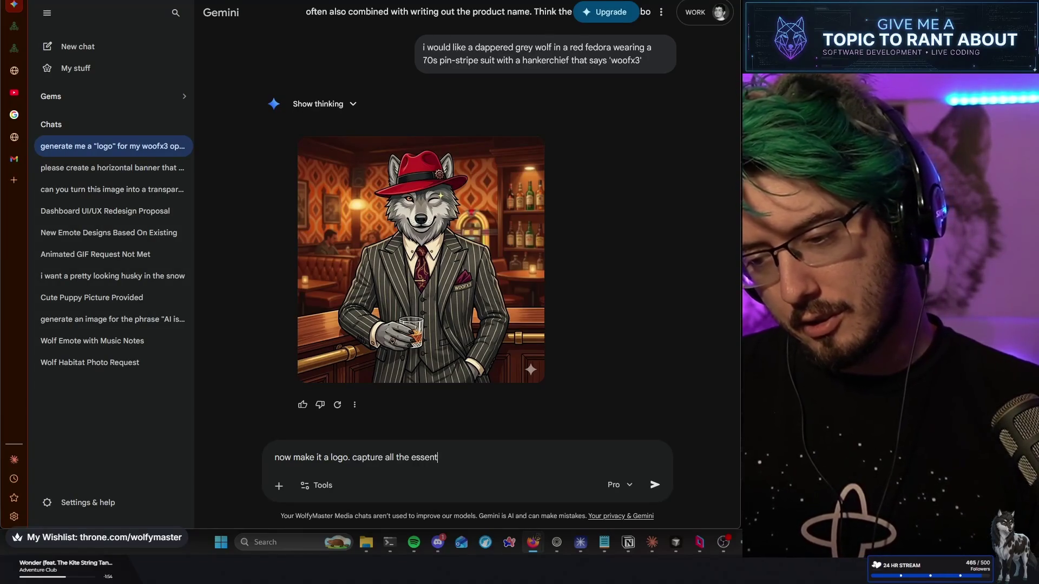
text(ial vibes.)
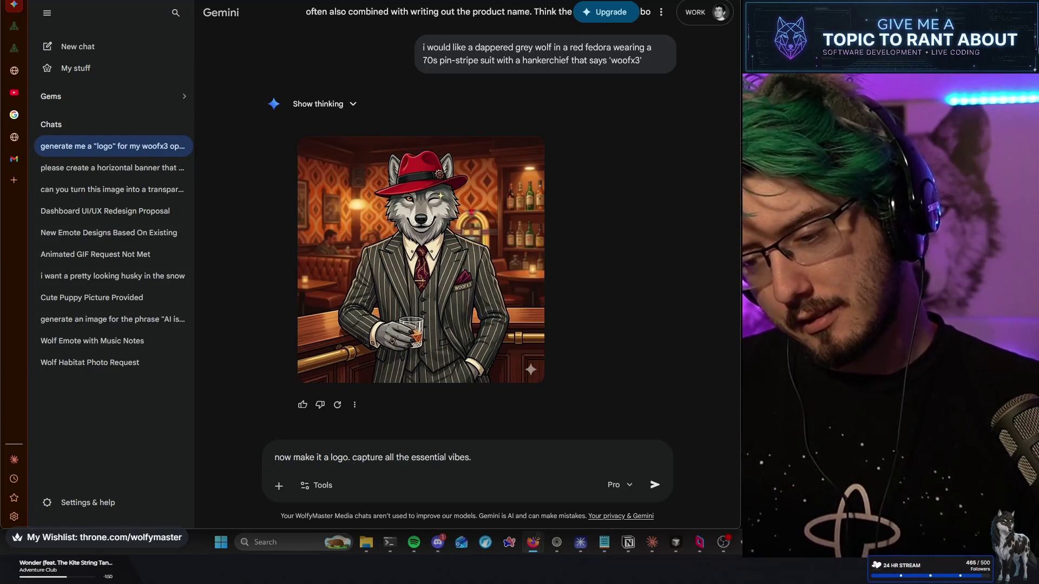
key(Return)
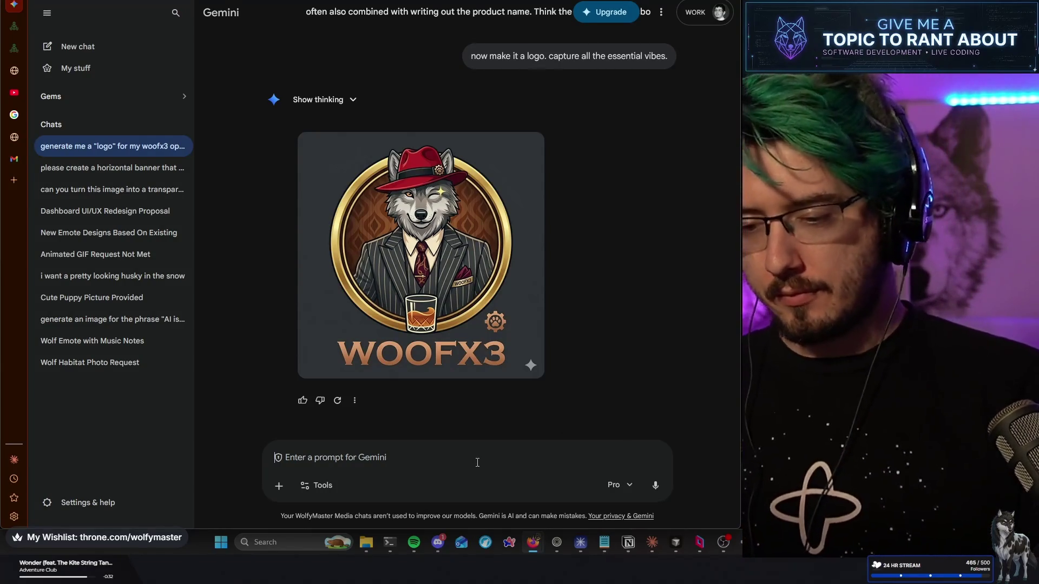
Draft the themes prompt (wolf, fedora, scotch, woofx3, corporate) for a transparent-background logo, then open a new tab
text(giv)
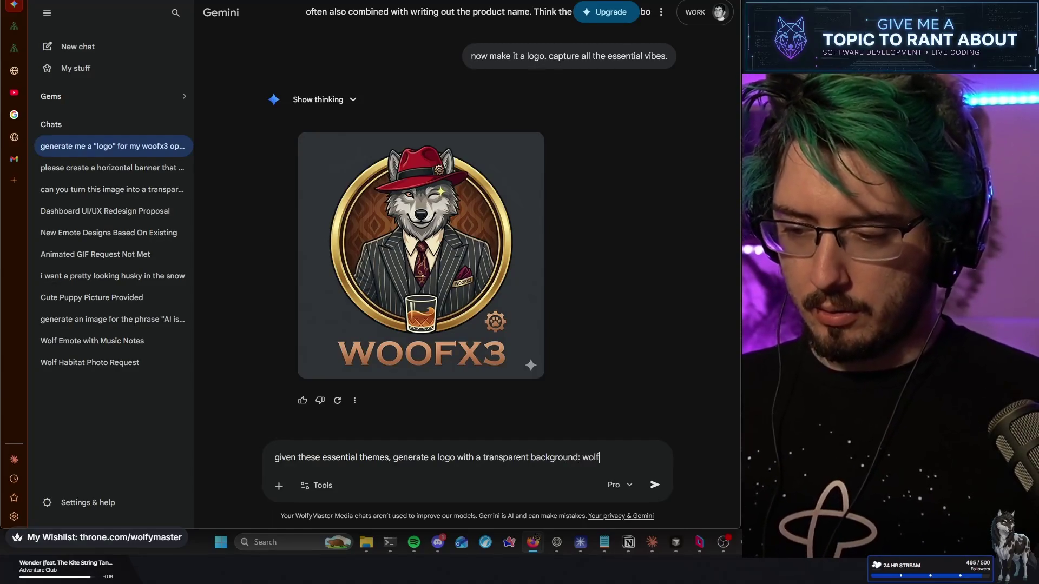
text(fedora)
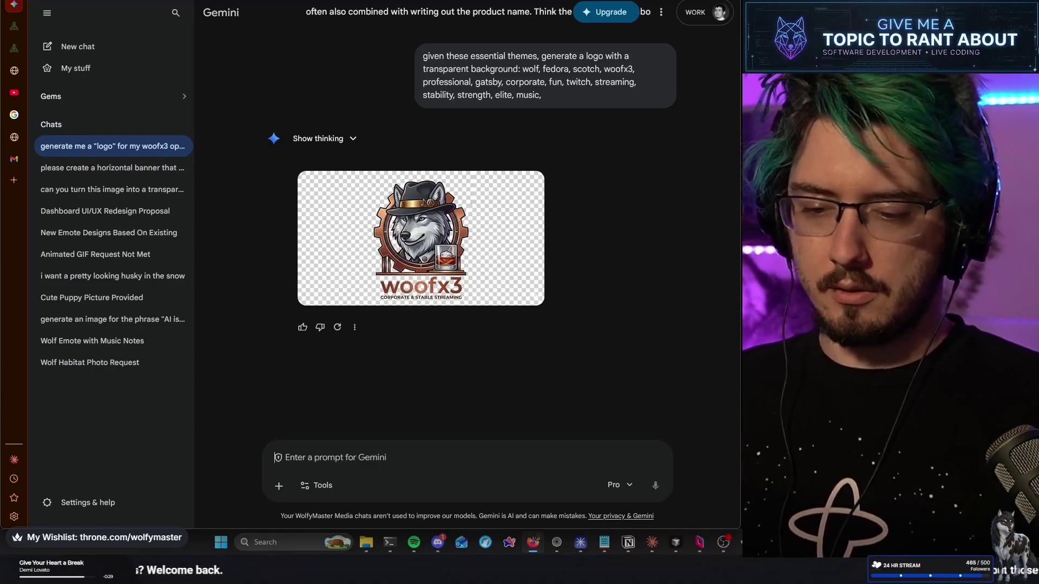
key(ctrl+t)
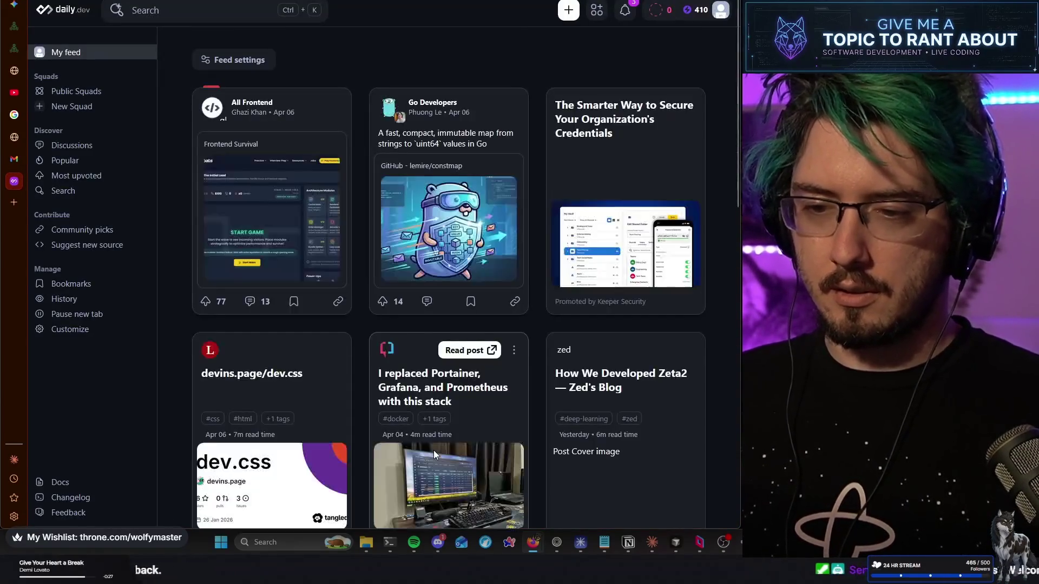
Search 'tech company icons' and preview the Medium, Vecteezy and Startup Names logo images
text(tech compan)
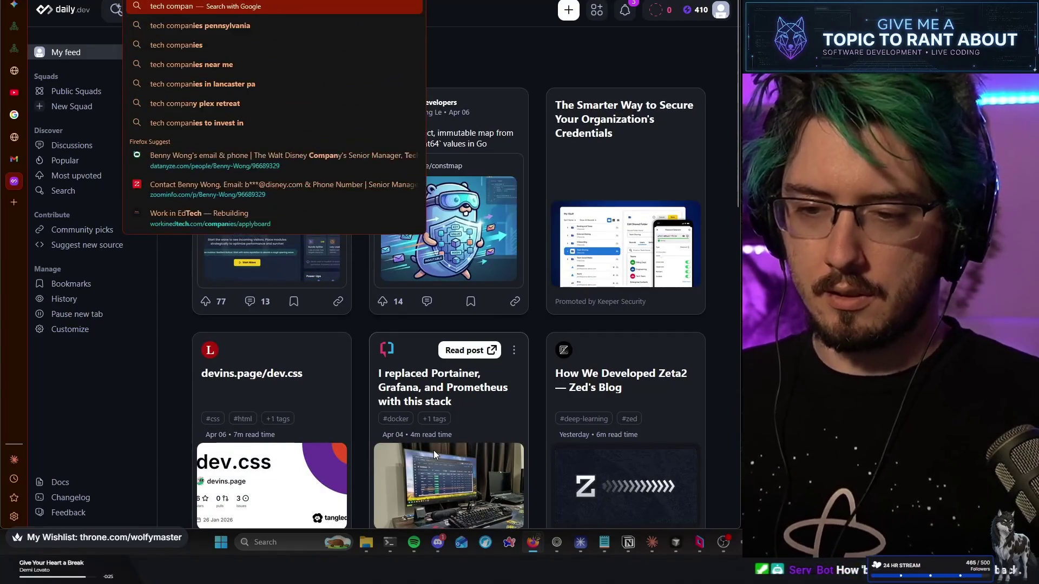
text(y icons)
key(Return)
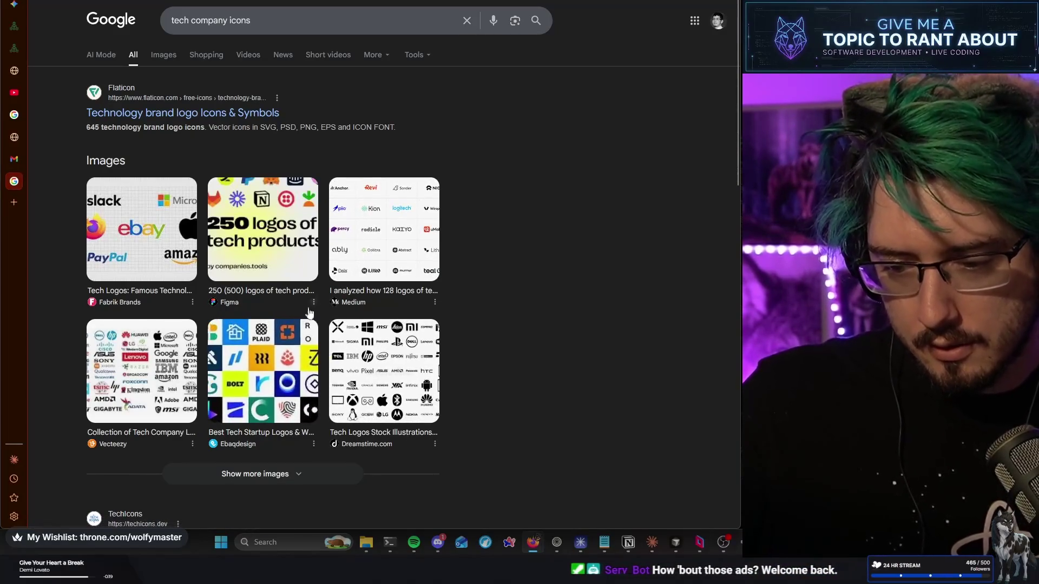
click(384, 254)
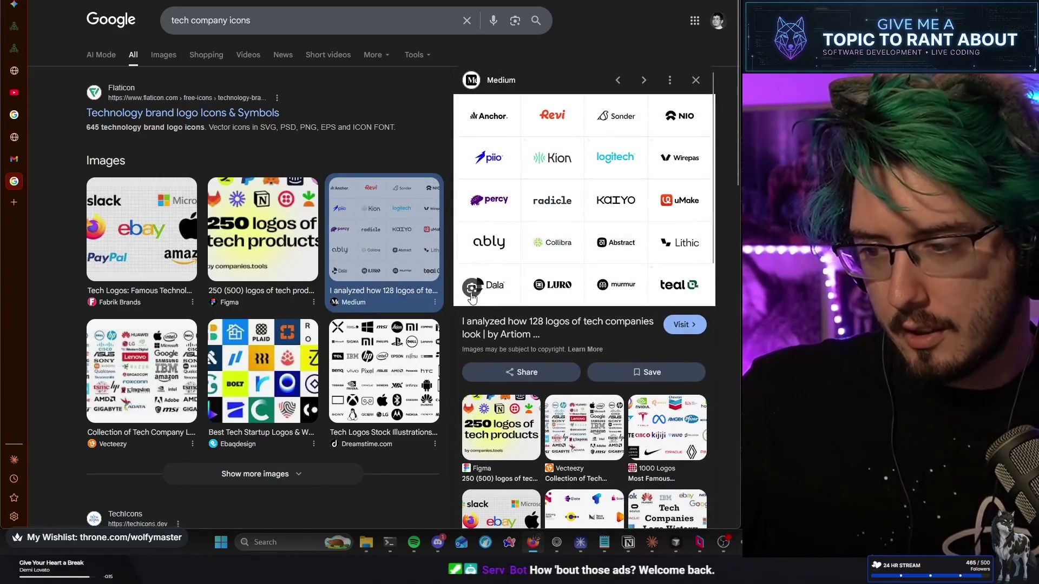
scroll(490, 314, down, 3)
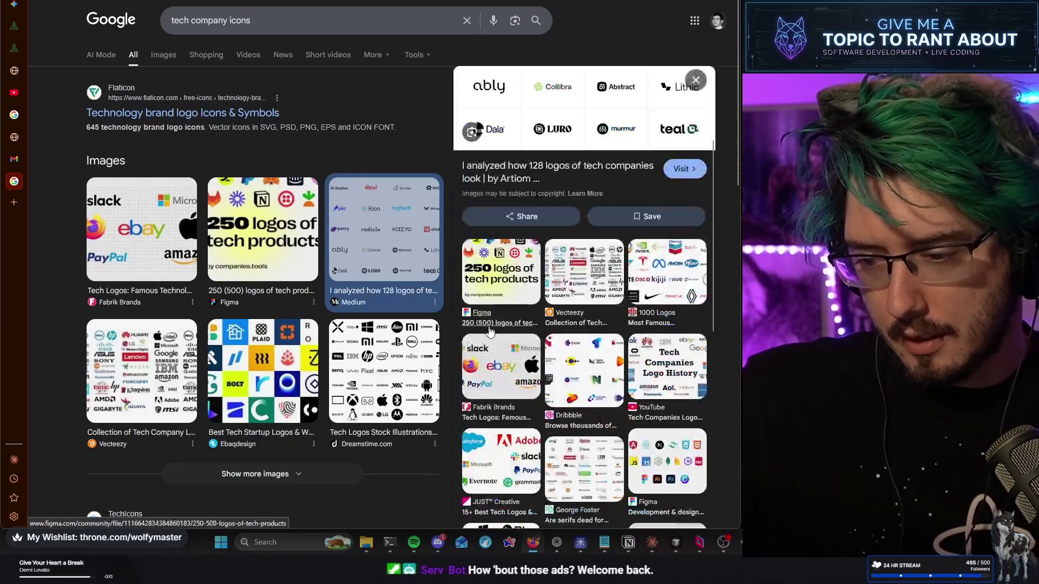
click(576, 278)
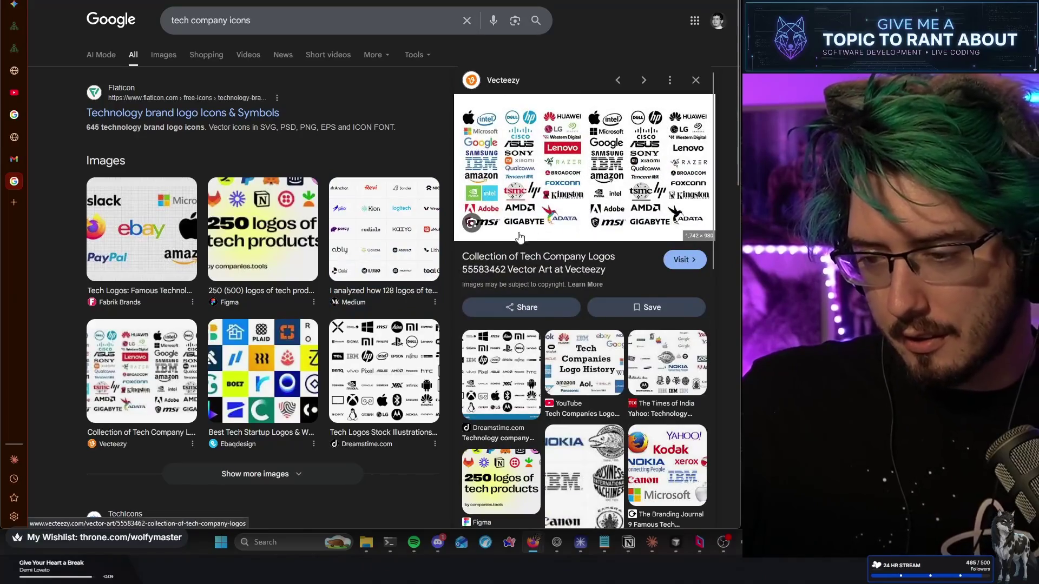
scroll(463, 297, down, 1)
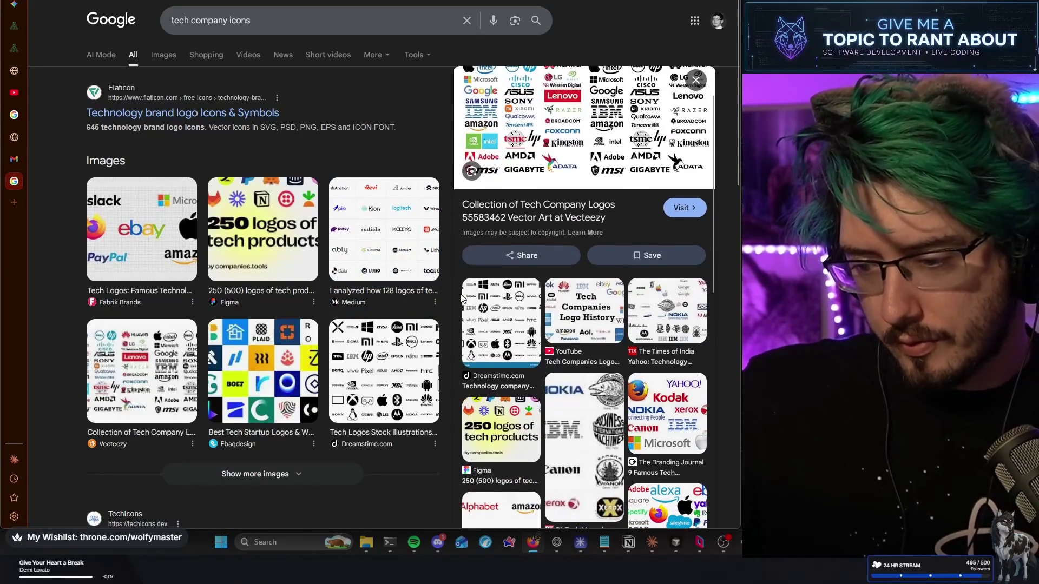
scroll(463, 297, down, 3)
scroll(564, 310, down, 4)
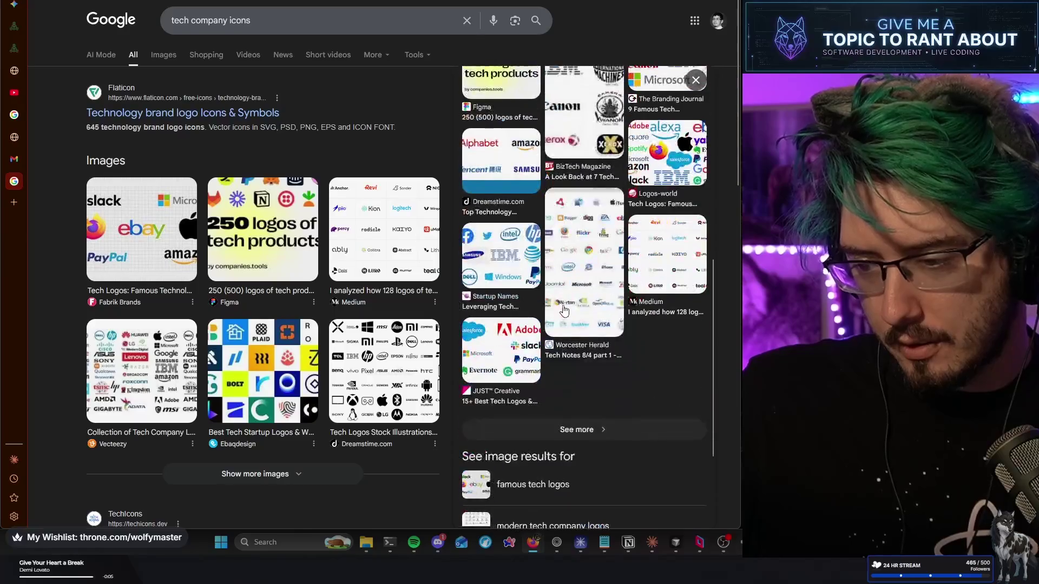
click(508, 270)
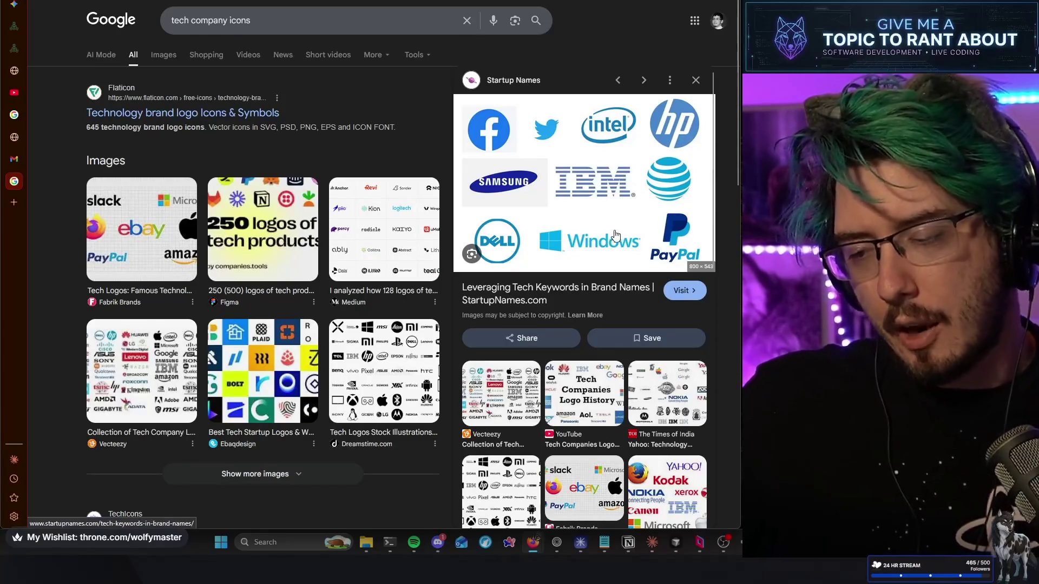
Preview more results: BizTech logo makeovers, ShoutEx logo evolution and Tech Companies Logo History
scroll(616, 256, down, 3)
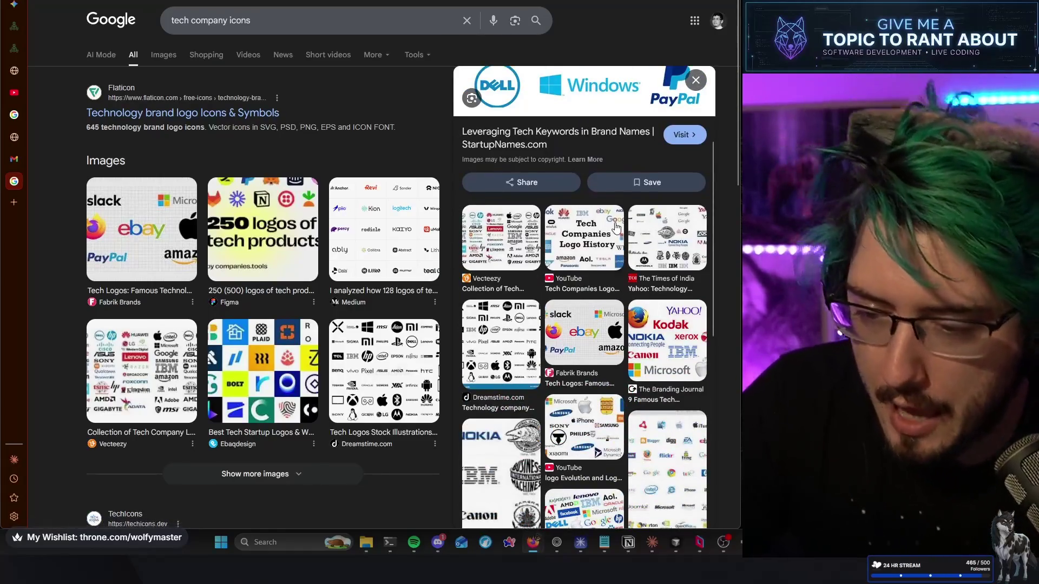
click(600, 245)
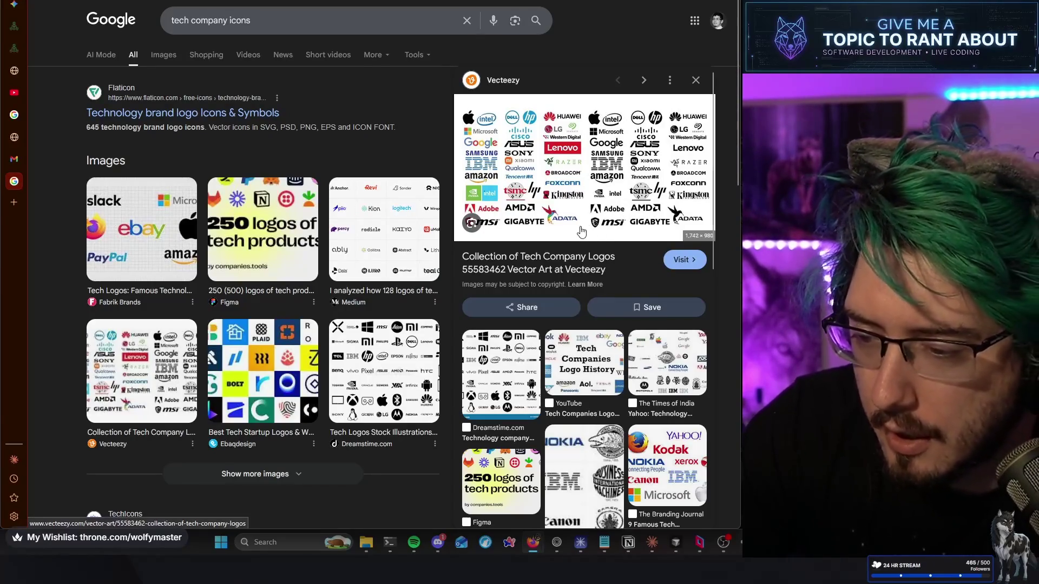
scroll(580, 232, down, 4)
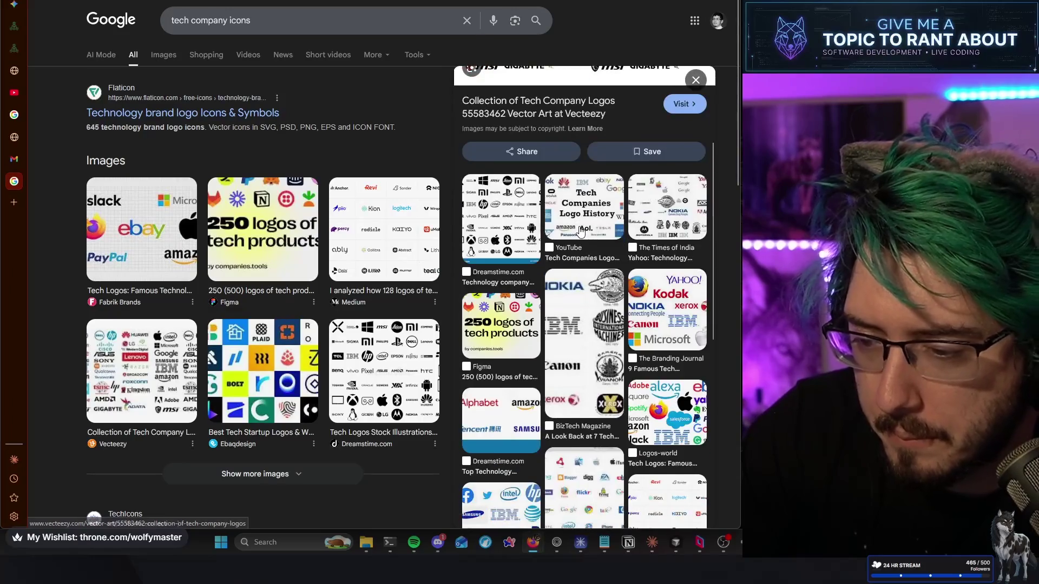
click(577, 241)
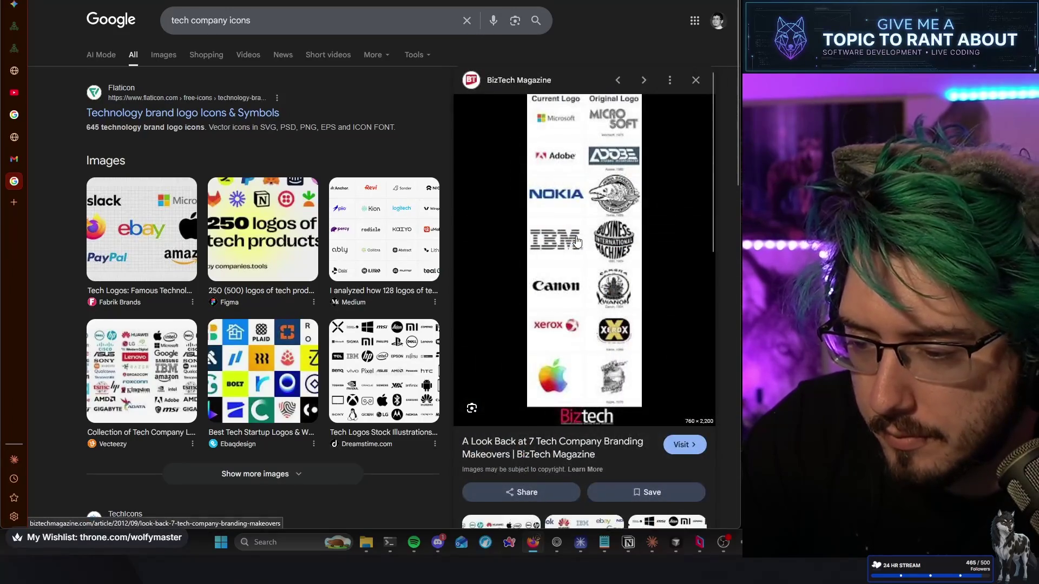
scroll(577, 241, down, 10)
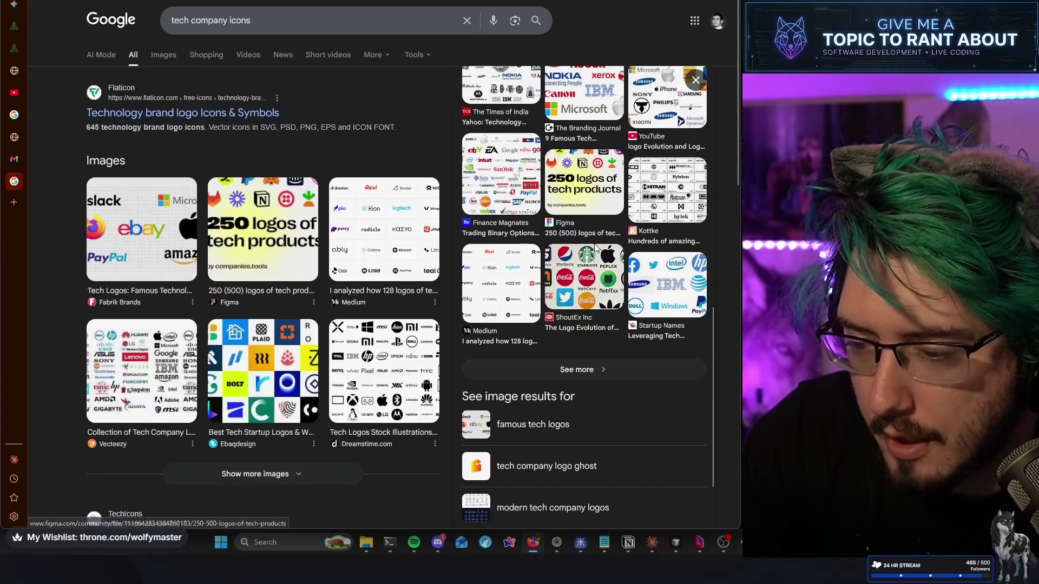
click(594, 243)
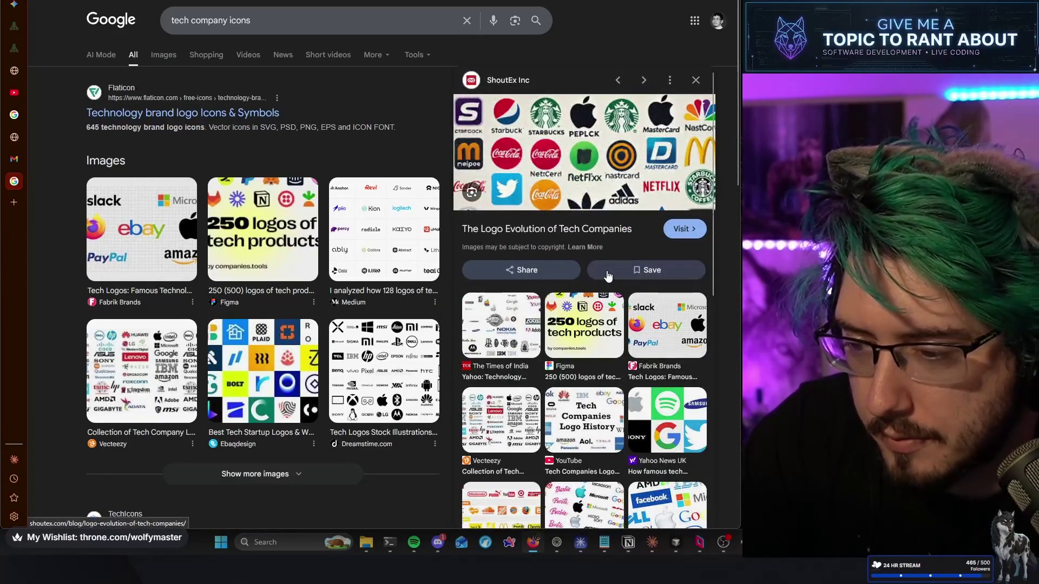
scroll(605, 273, down, 4)
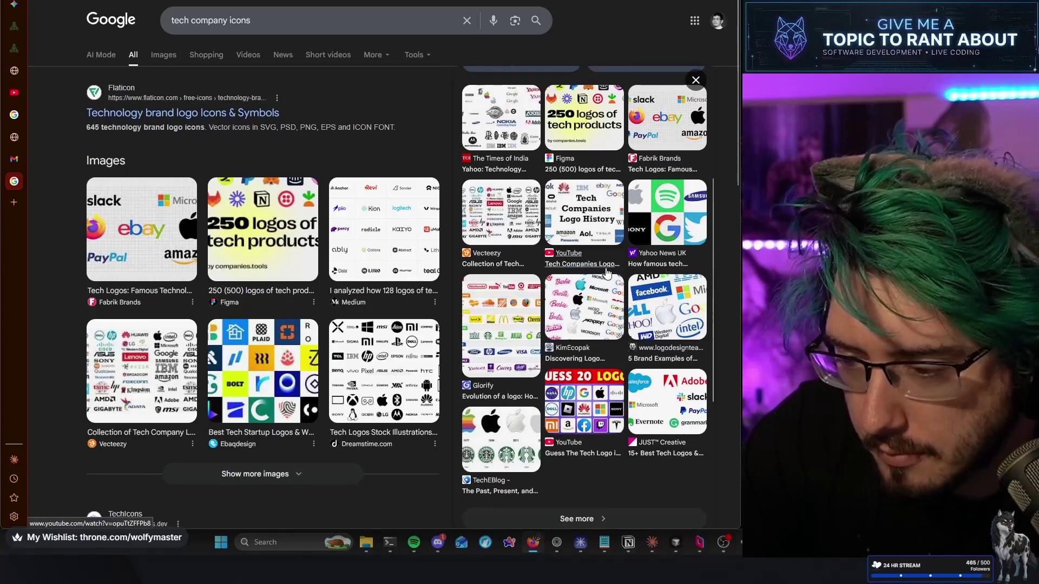
click(597, 241)
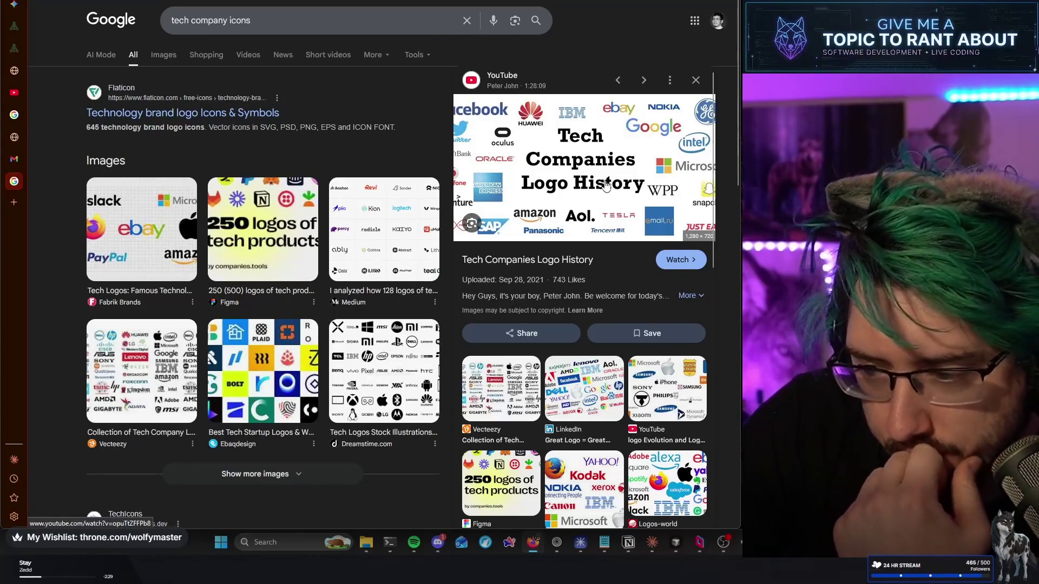
click(14, 4)
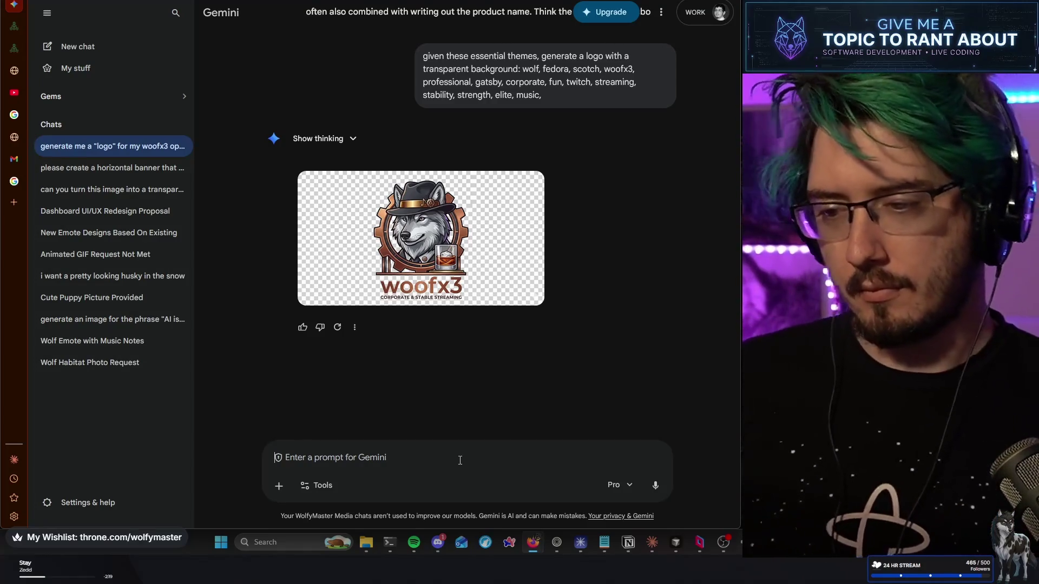
Copy the previous themes prompt into the message box, stripping the 'You said' header
drag(567, 117, 407, 94)
key(ctrl+c)
click(417, 452)
key(ctrl+v)
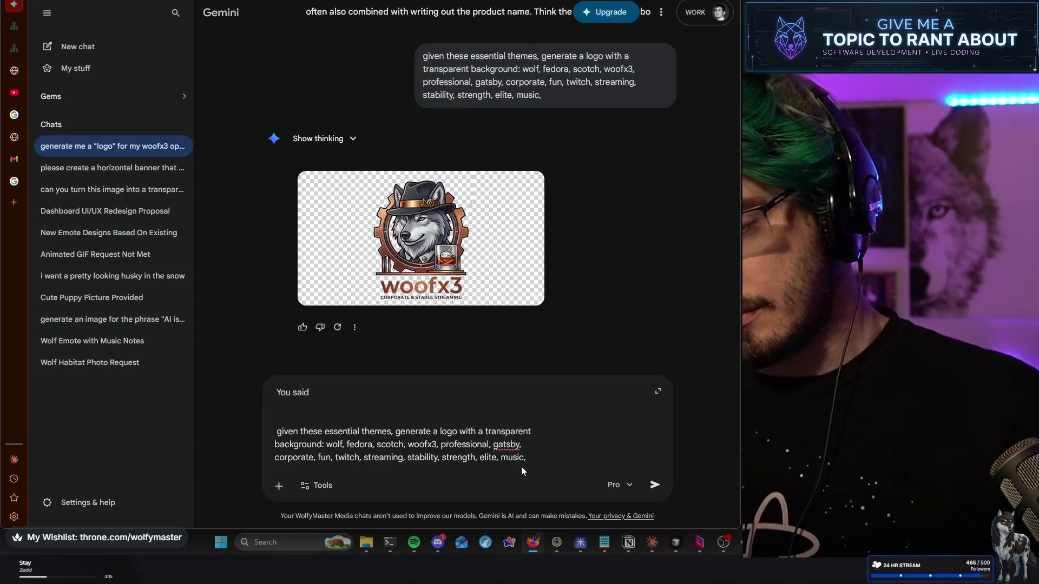
key(shift+Up)
key(BackSpace)
key(Delete)
key(ctrl+End)
key(shift+Return)
Add 'in the style of a tech company, simple, modern similar to discord, snapchat, docker, facebook, apple, twitter' and send
text(in the style of a tech )
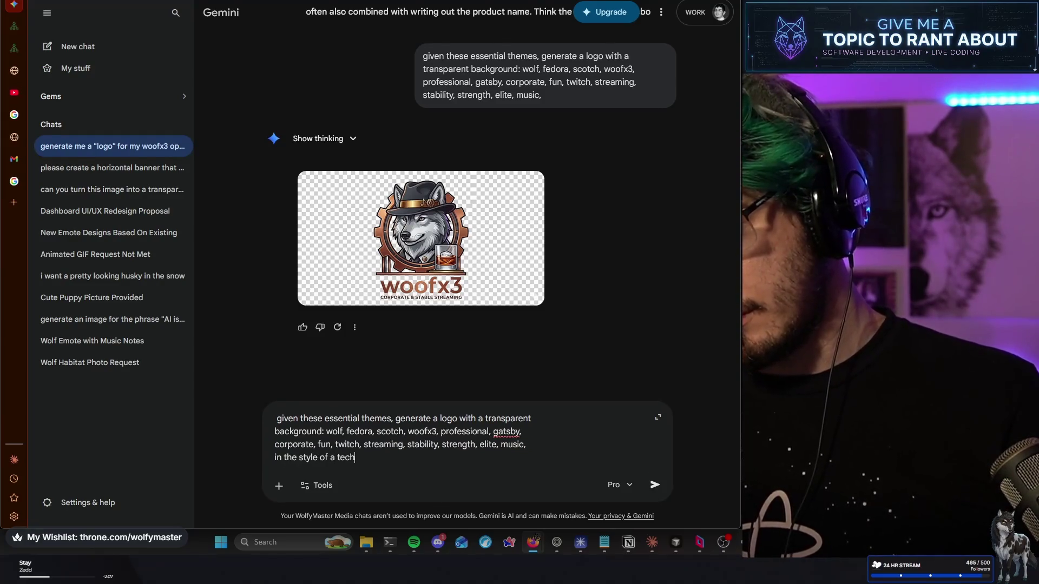
text(company, )
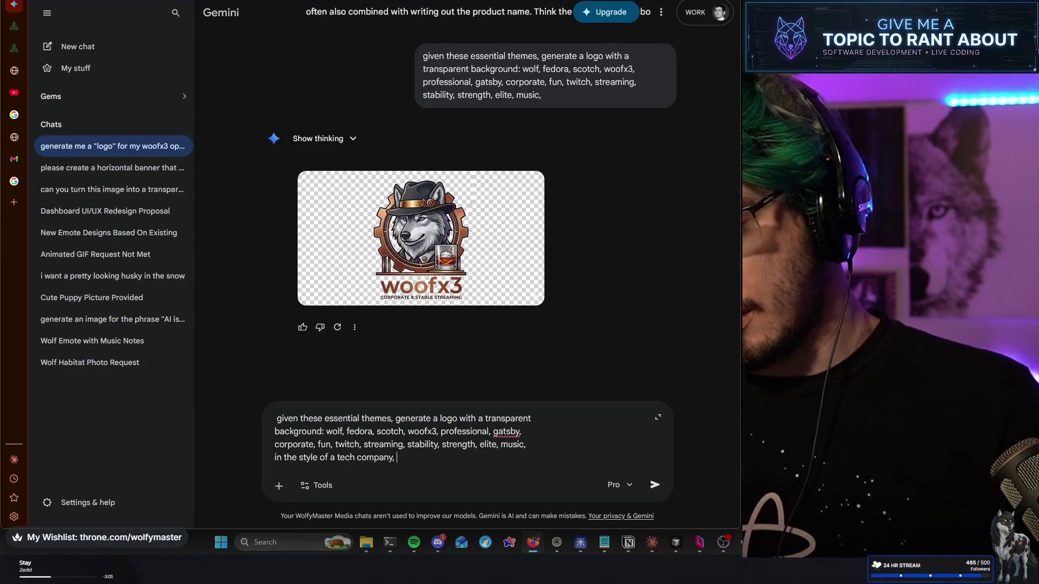
text(simp)
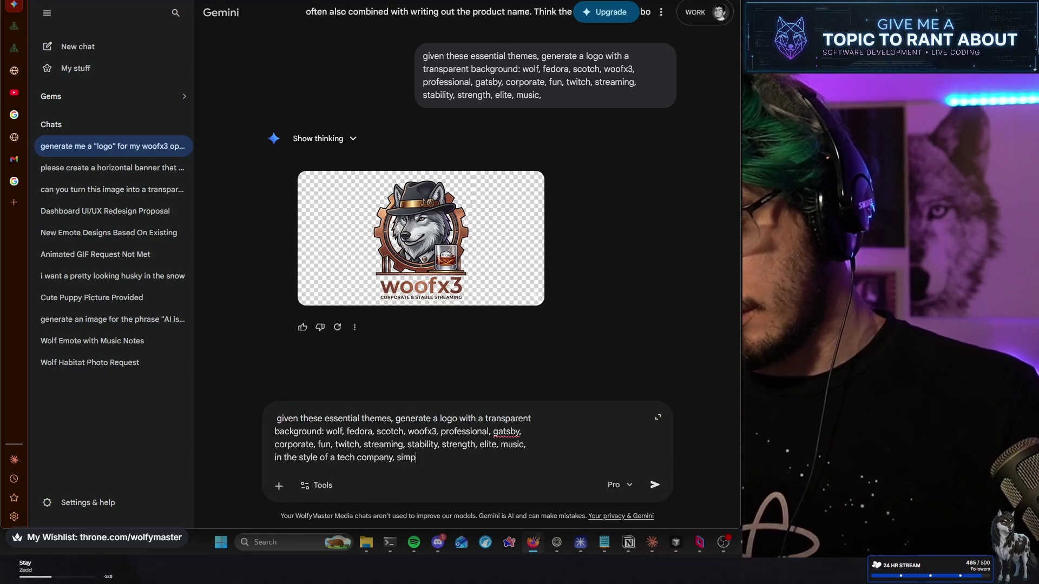
text(le, modern similiar to )
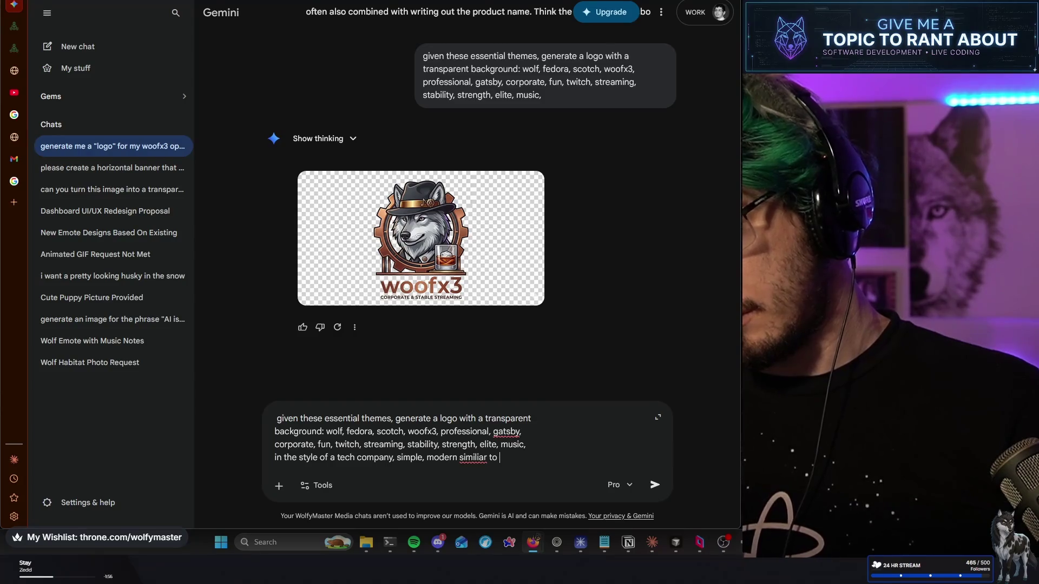
key(BackSpace)
key(BackSpace)
key(BackSpace)
key(BackSpace)
key(BackSpace)
key(BackSpace)
key(BackSpace)
text(air to)
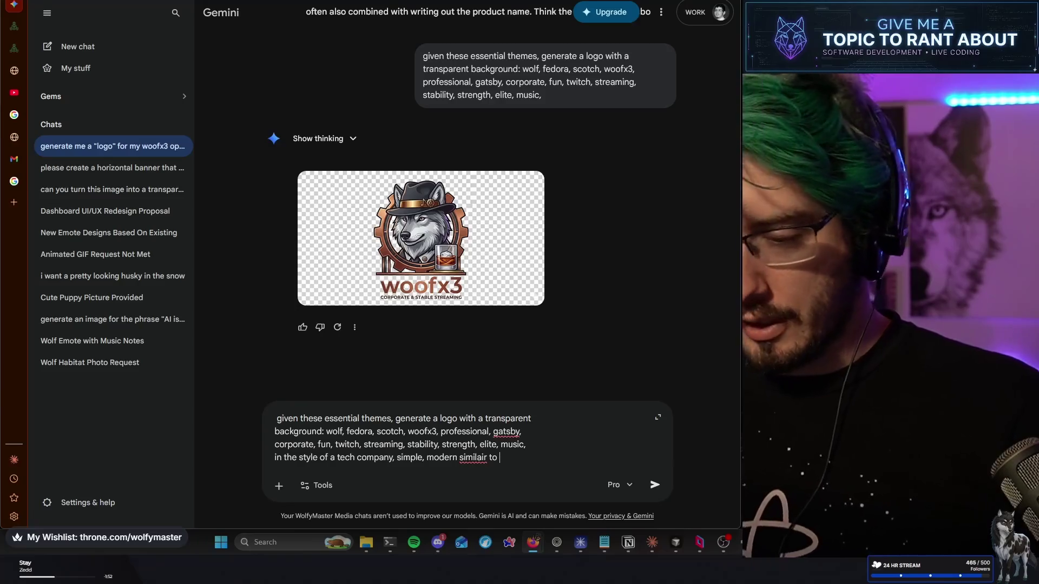
right_click(476, 457)
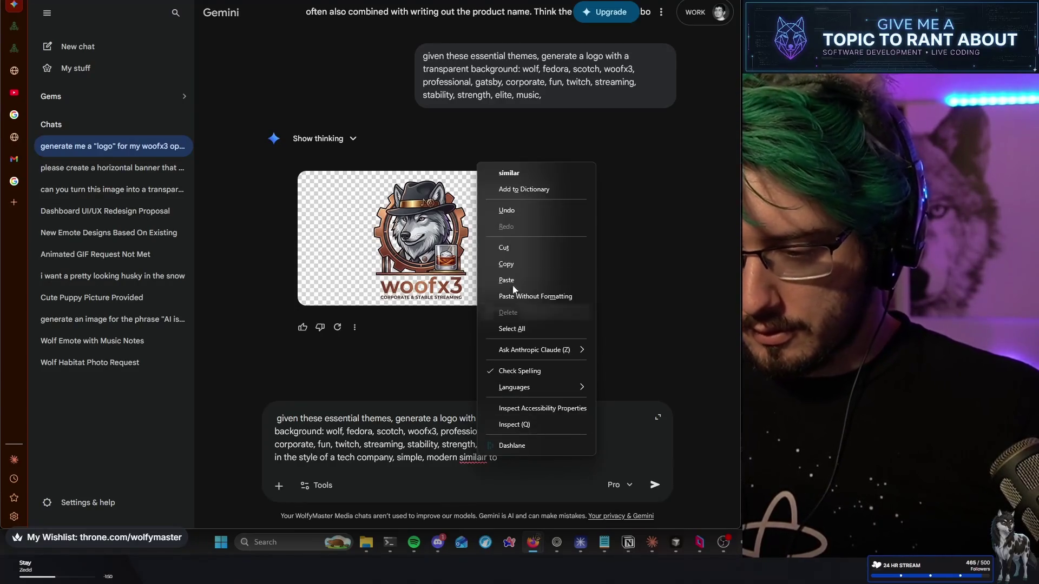
click(552, 170)
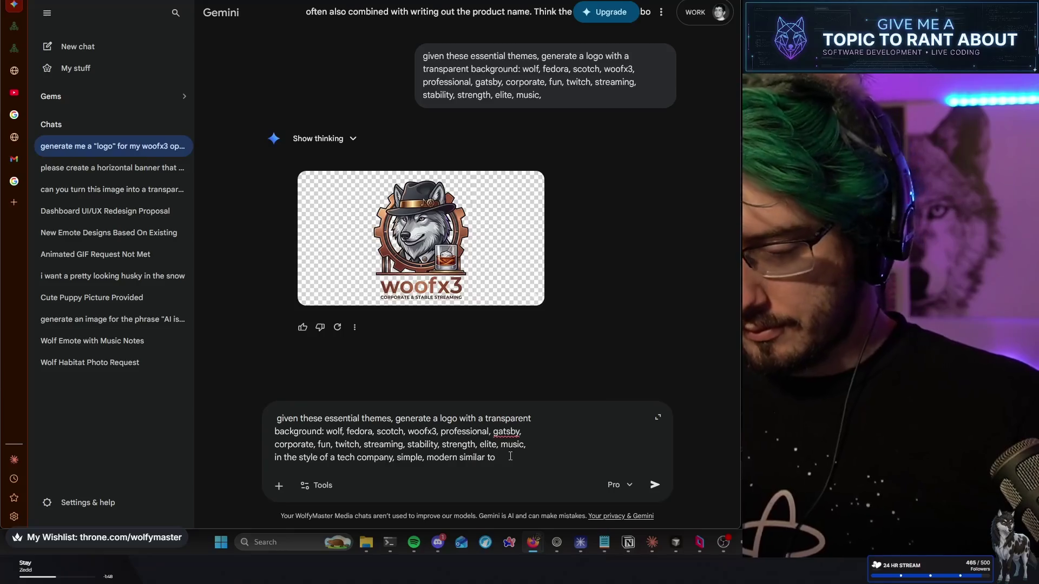
text(discord,)
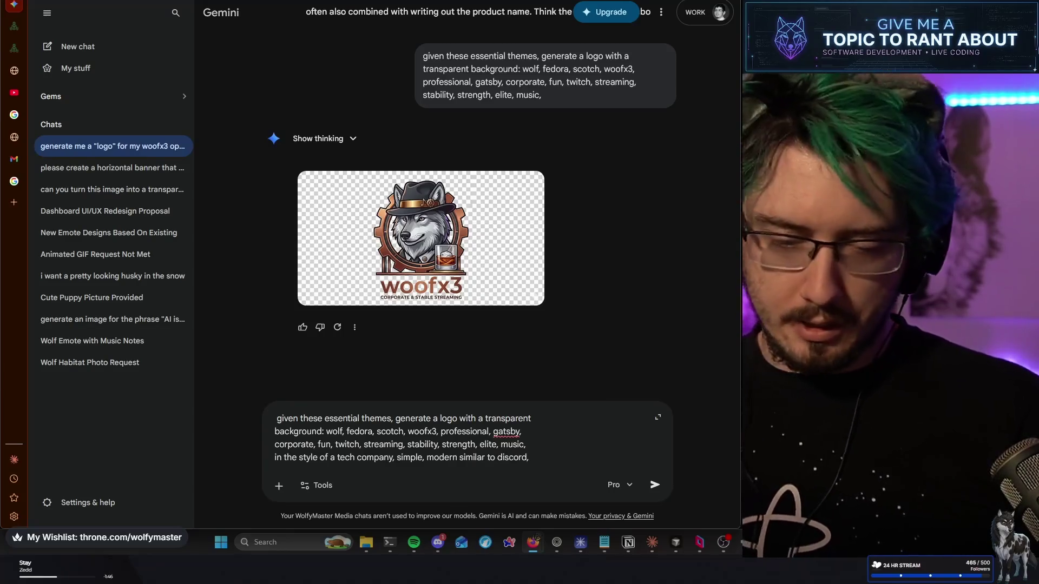
text( shap)
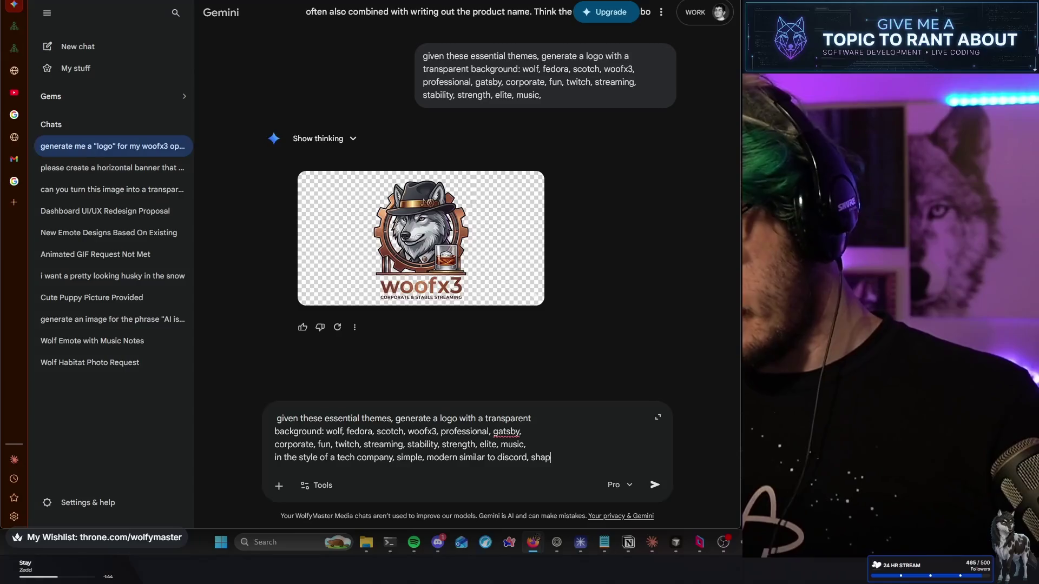
key(BackSpace)
key(BackSpace)
key(BackSpace)
text(napchat, )
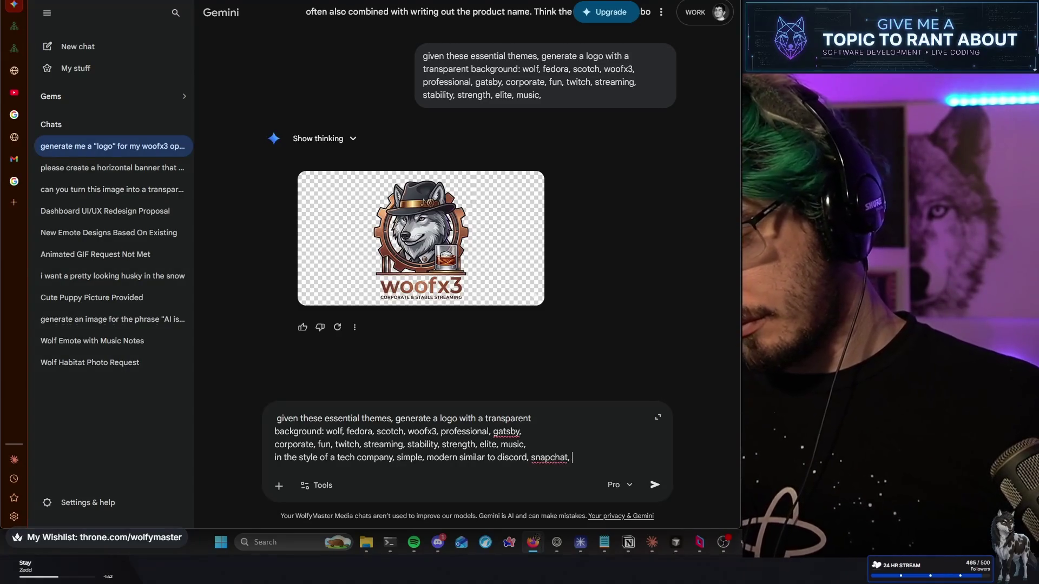
text(docker, facebook)
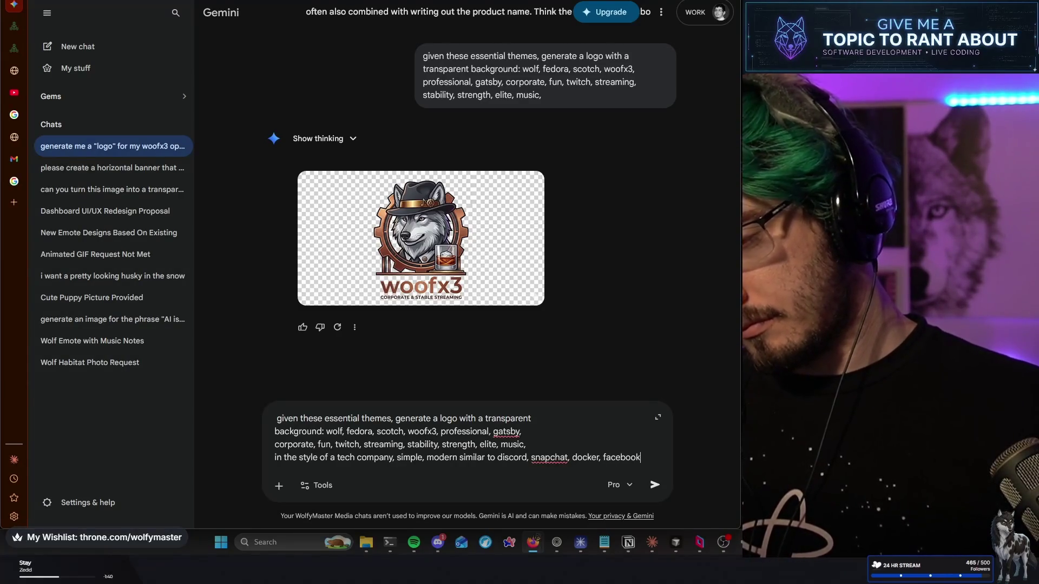
text(, apple, twitter)
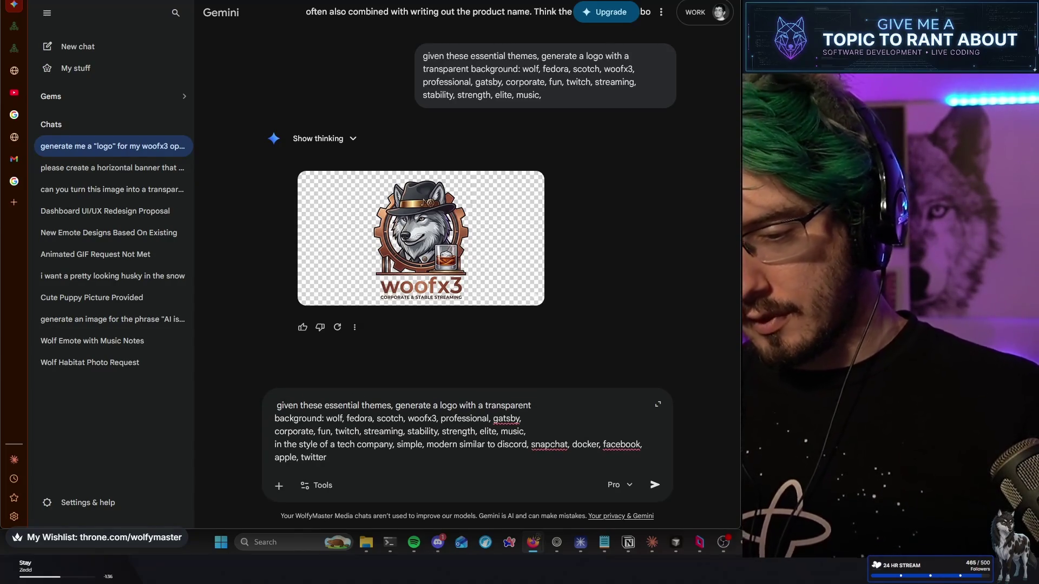
key(Return)
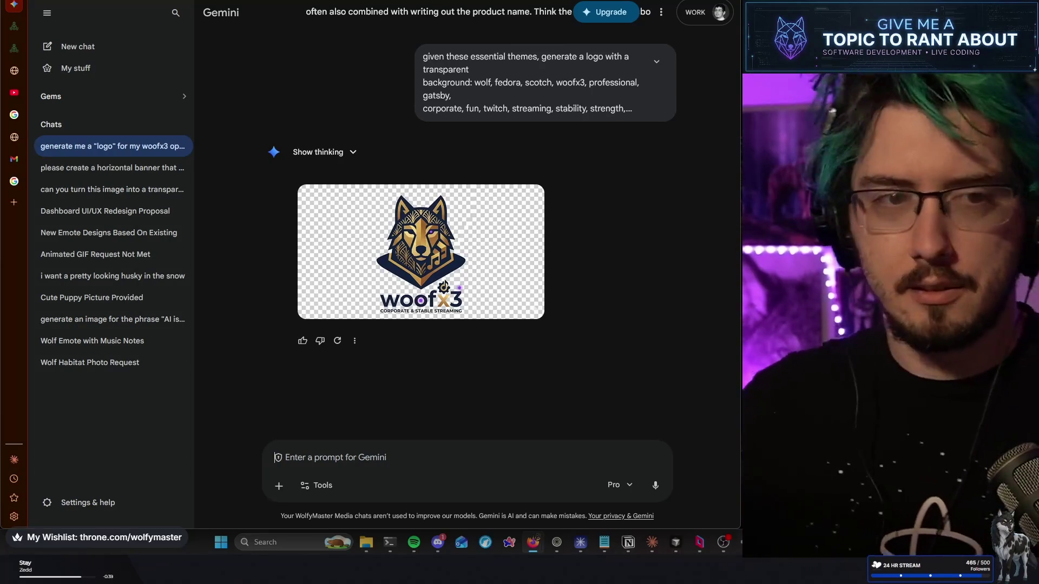
Review the new gold-and-navy geometric wolf logo with its 'Corporate & Stable Streaming' wordmark
mouse_move(439, 189)
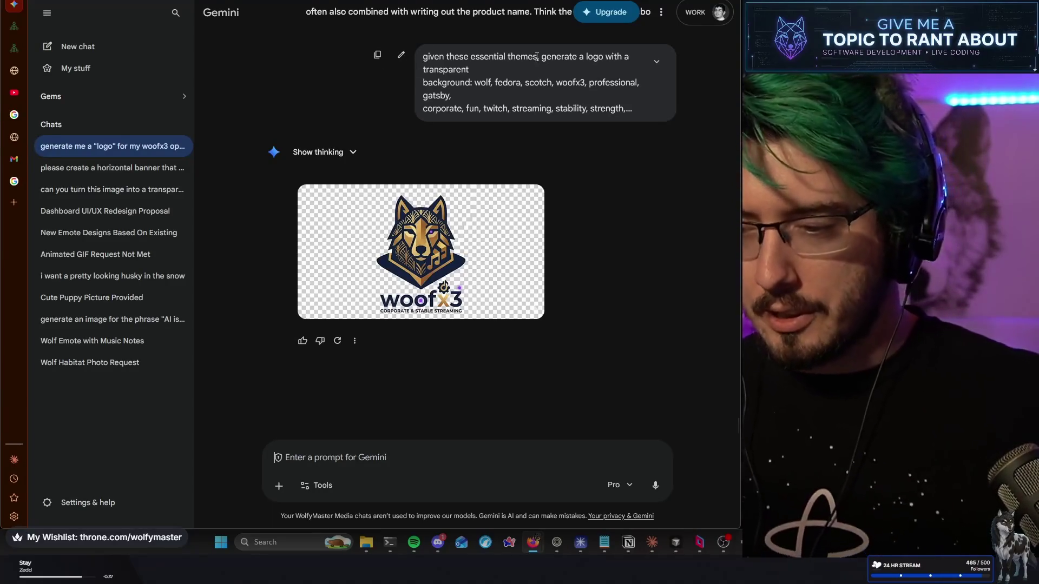
Copy the full previous logo prompt into the empty message box
click(657, 61)
mouse_move(624, 147)
mouse_down()
mouse_move(462, 108)
mouse_move(428, 66)
mouse_up()
key(ctrl+c)
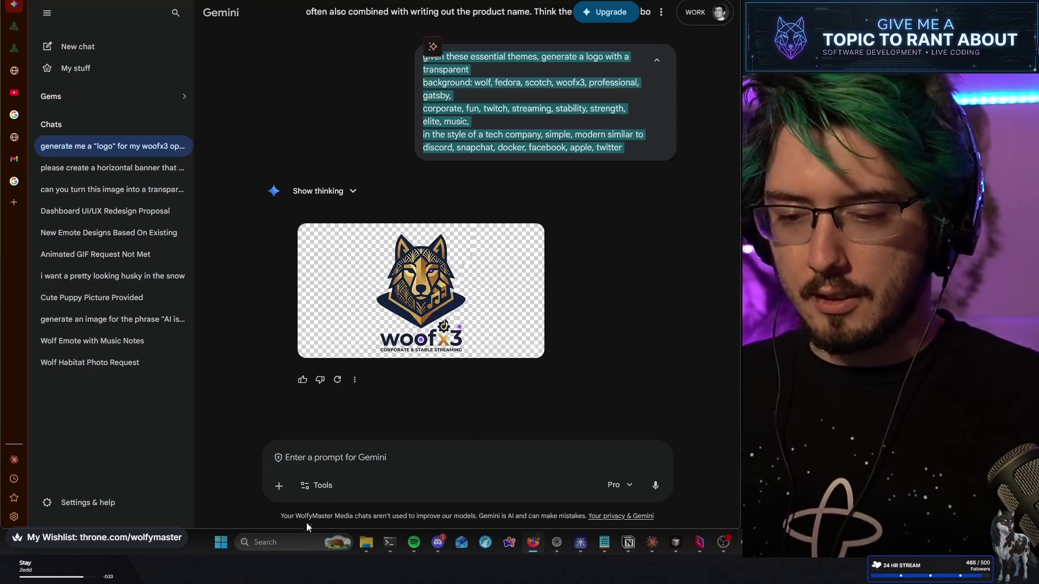
click(416, 458)
key(ctrl+v)
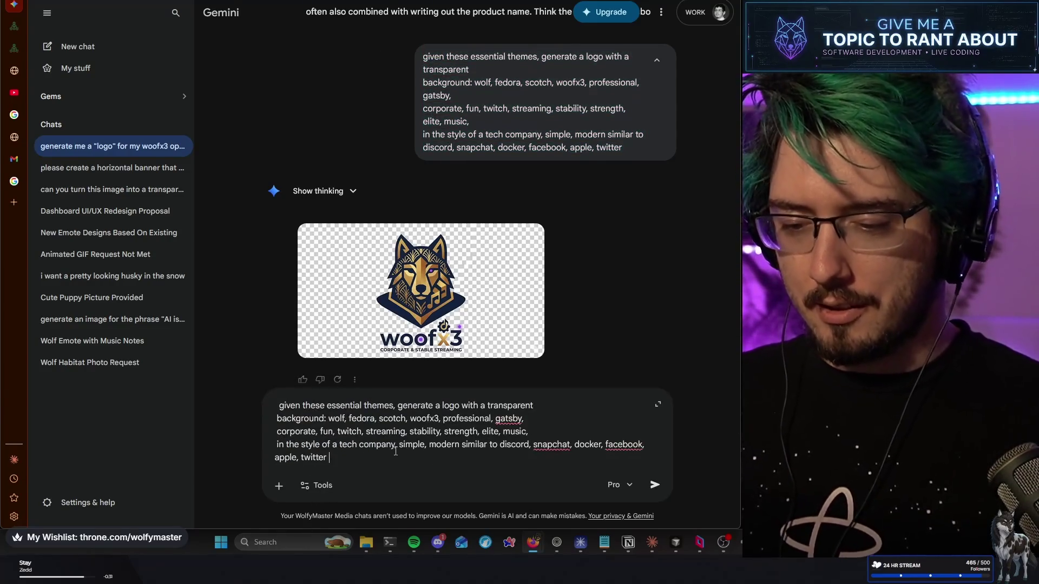
Replace the pasted text with 'make a logo in the style of a modern tech company with a wolf in a fedora' and send it
click(292, 405)
key(BackSpace)
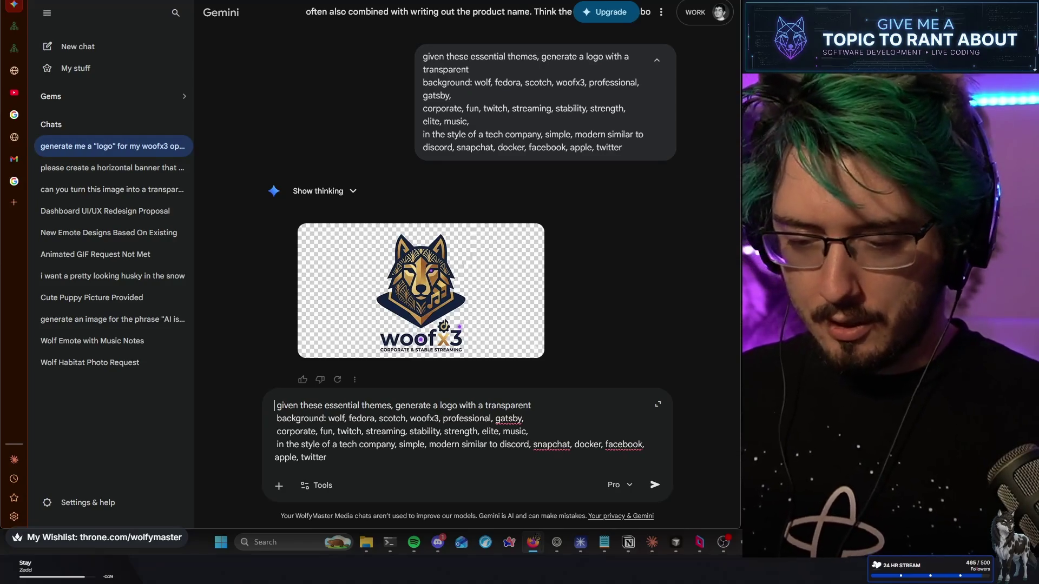
key(Delete)
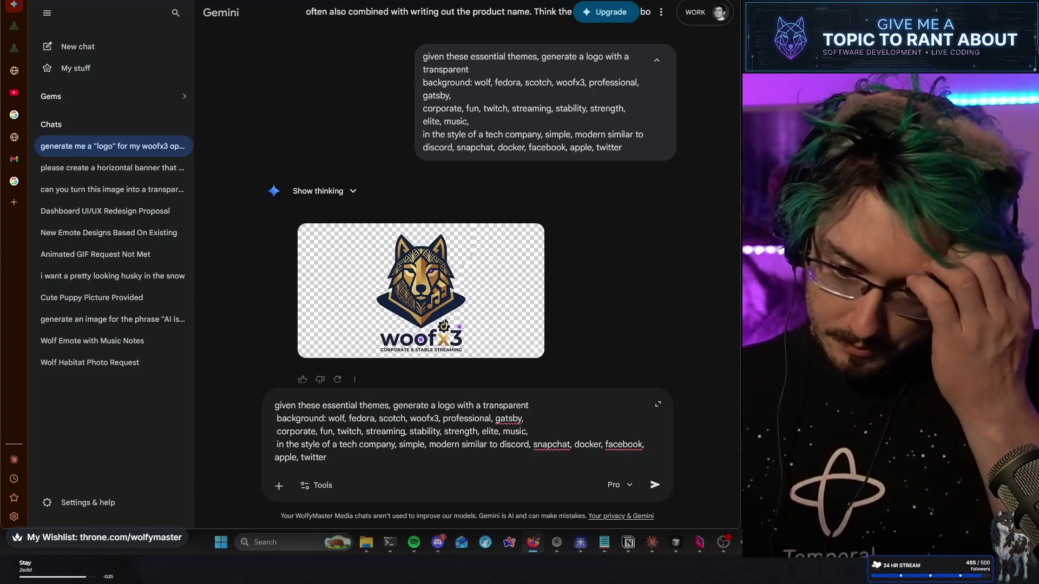
click(335, 459)
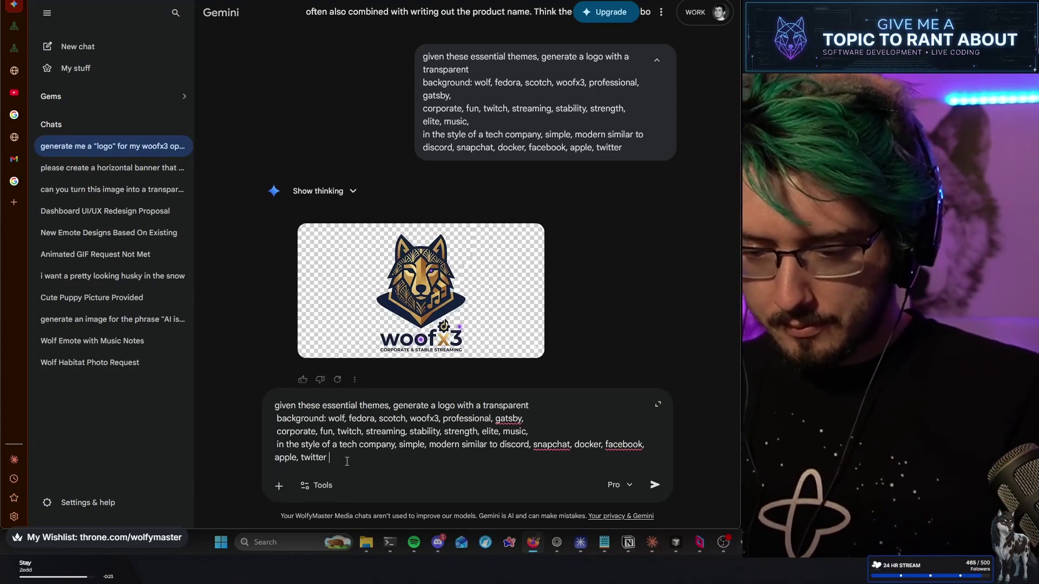
key(shift+Up)
key(Up)
key(Up)
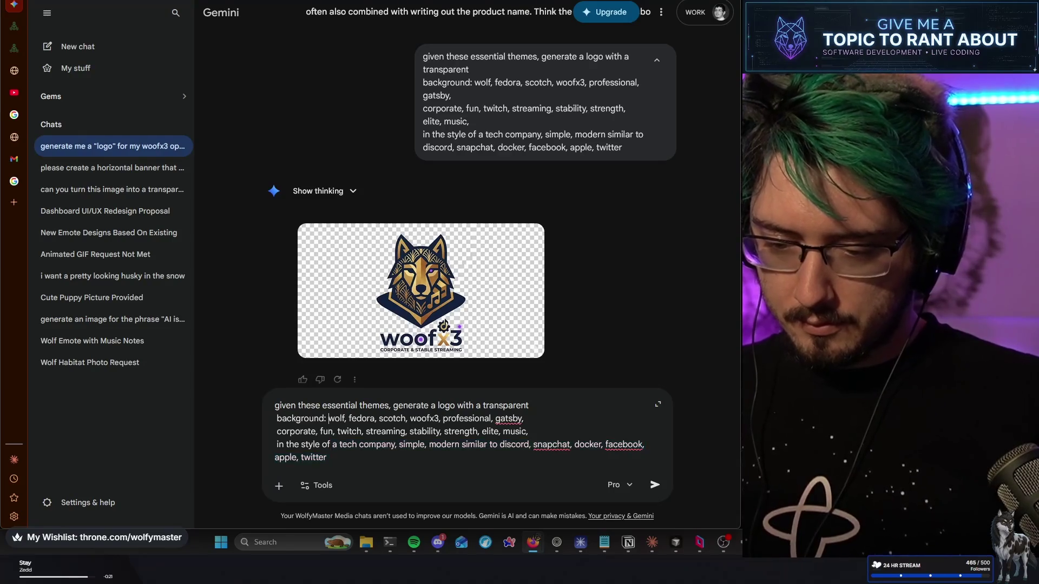
text(make a log)
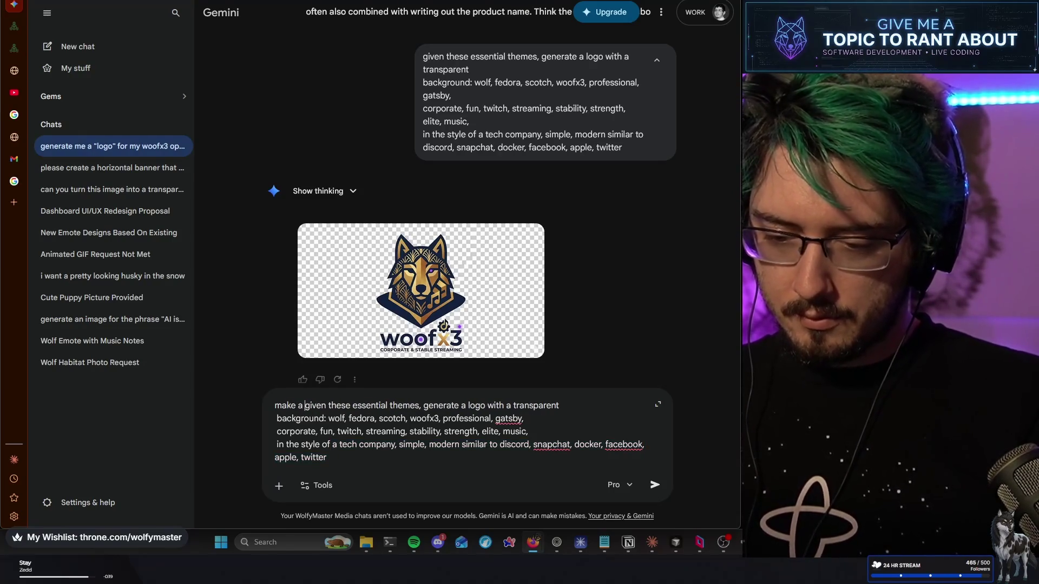
text(o in the style o)
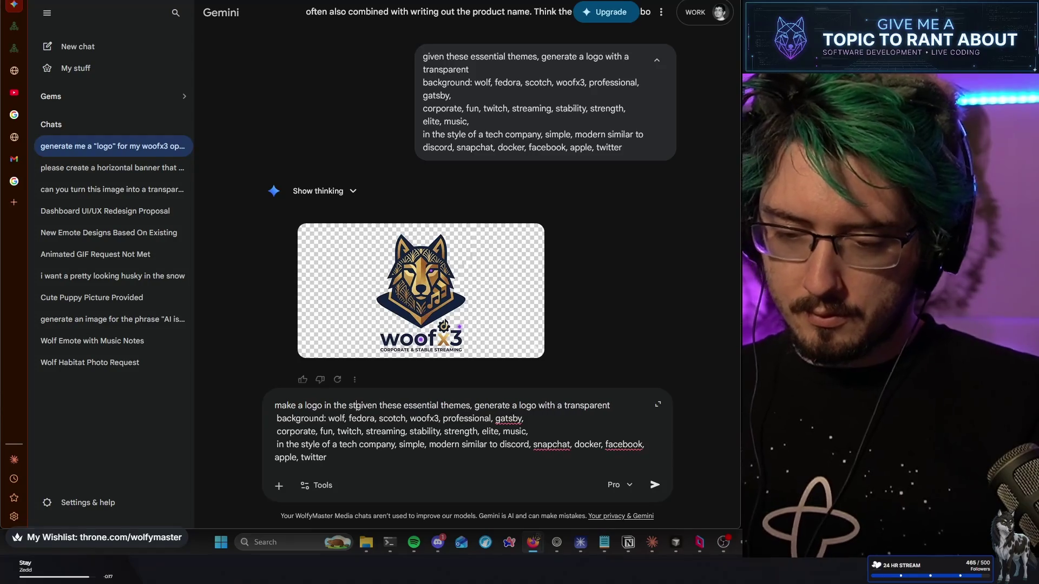
text(f a modern )
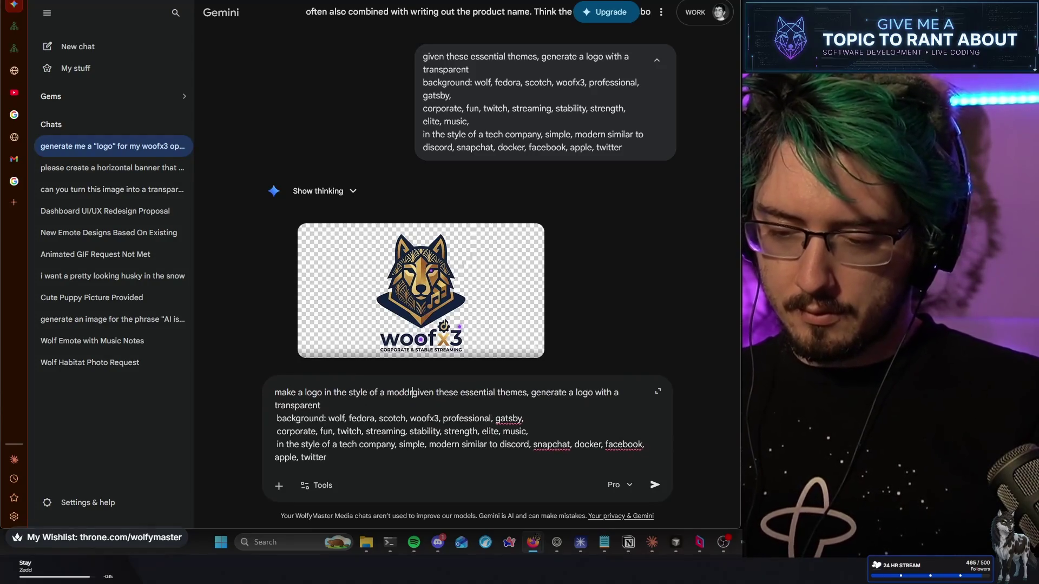
text(tech)
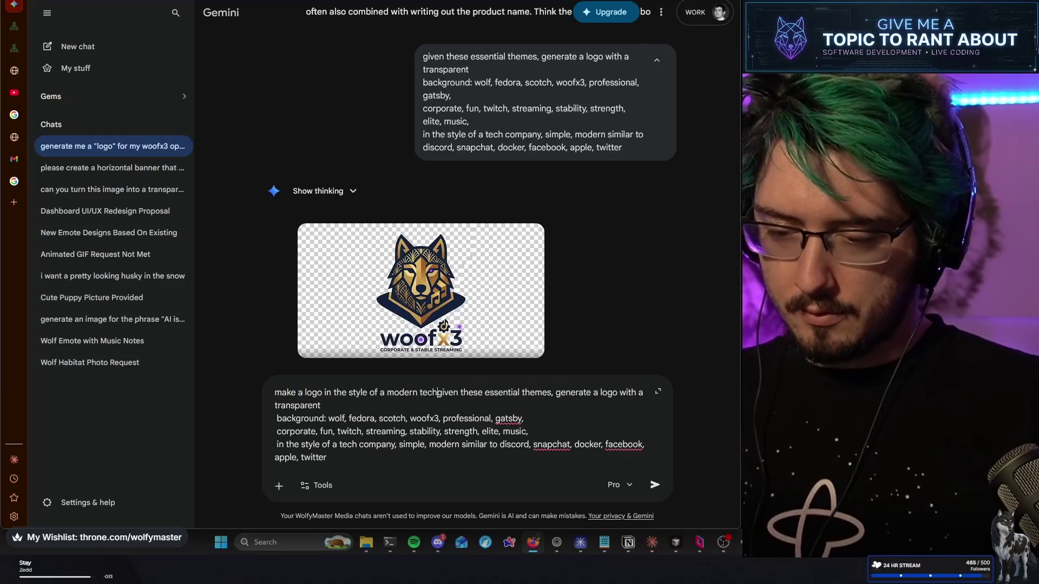
text( company with a wo)
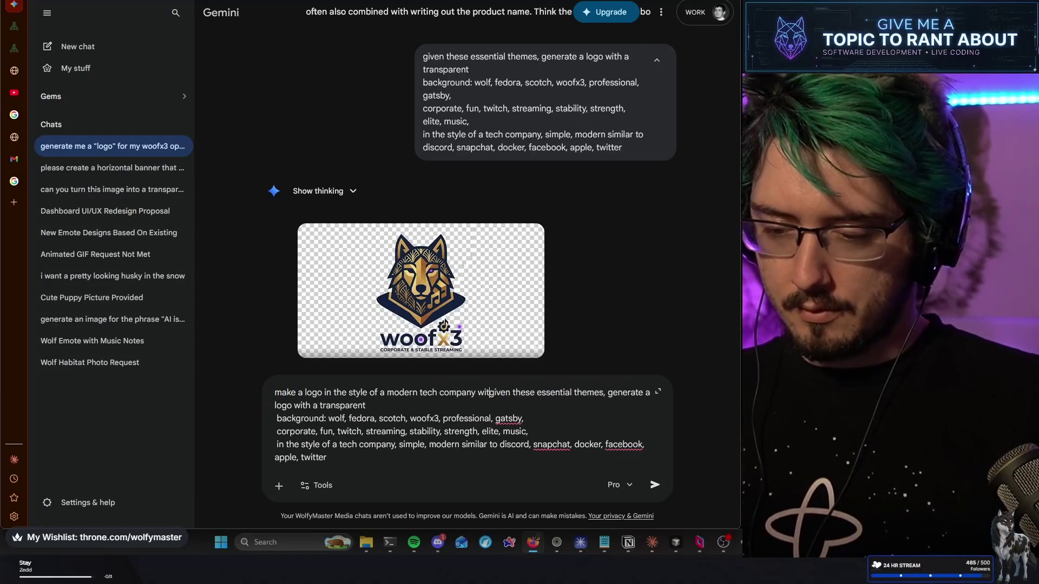
text(lf in a fedor)
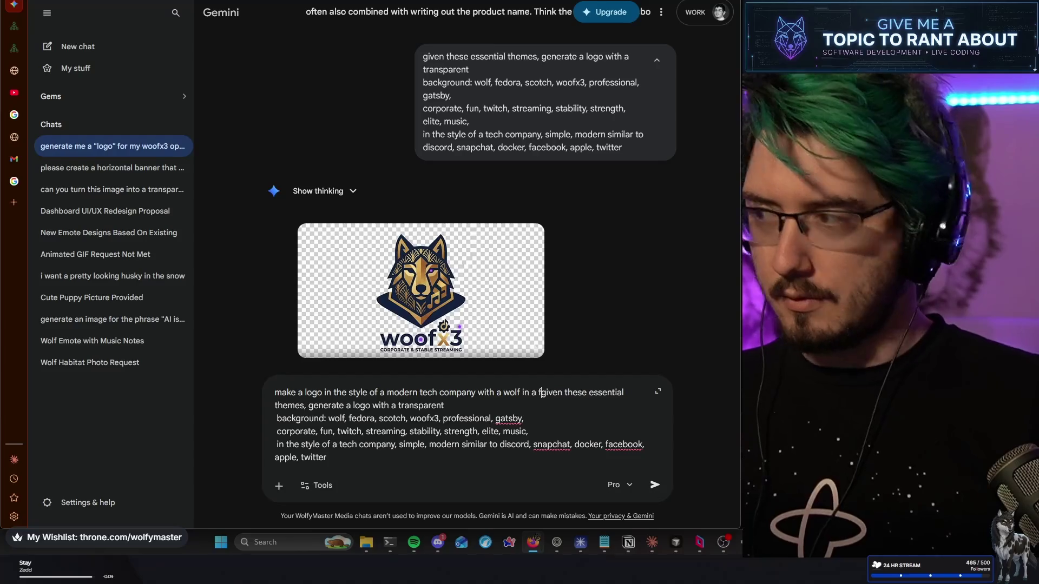
text(a)
key(shift+Down)
key(shift+Down)
key(shift+Down)
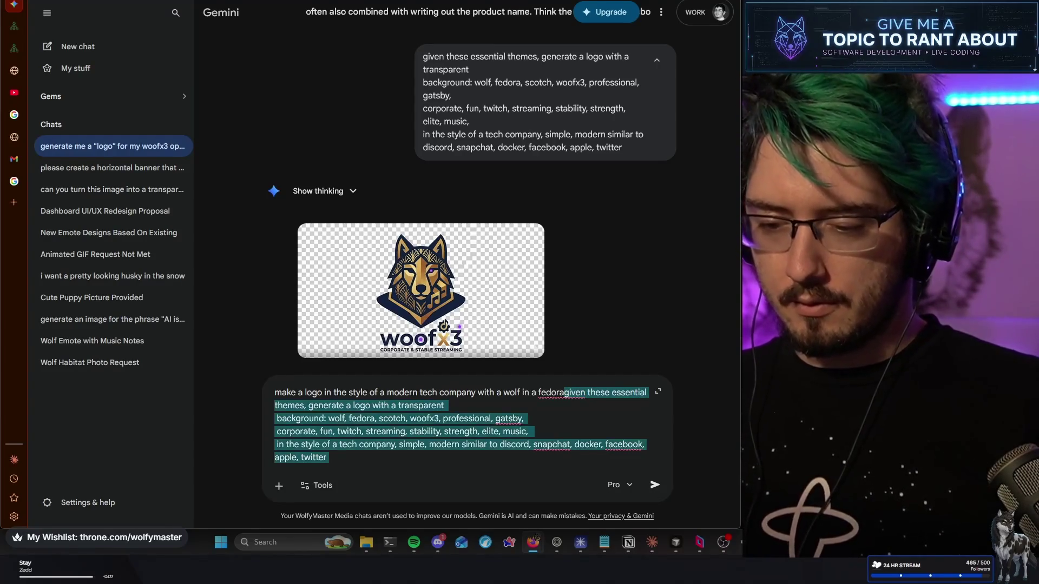
key(Delete)
key(Return)
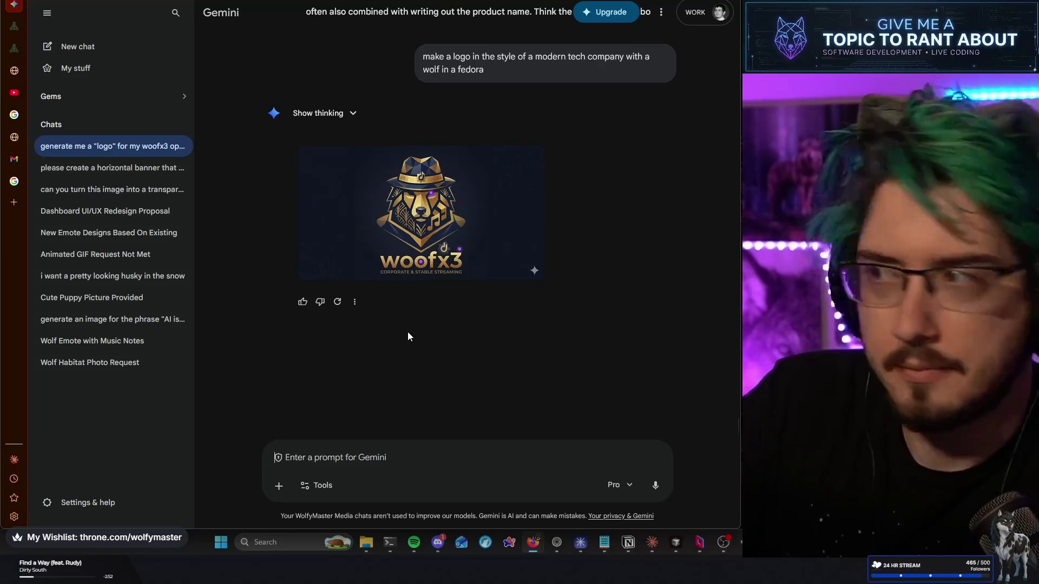
After the gold fedora-wolf logo finishes, bring Discord forward and open a new browser tab
click(437, 542)
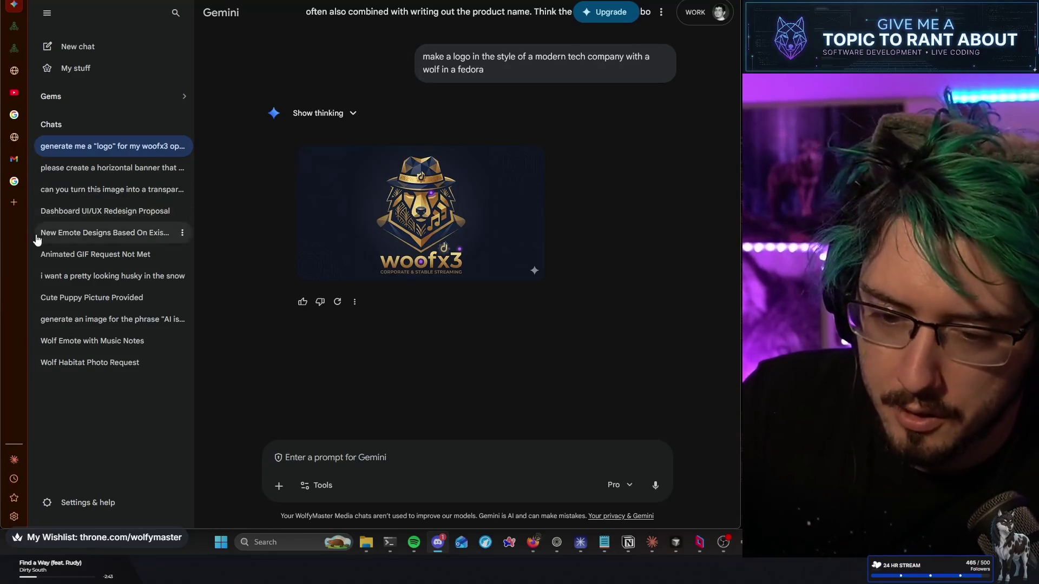
click(22, 204)
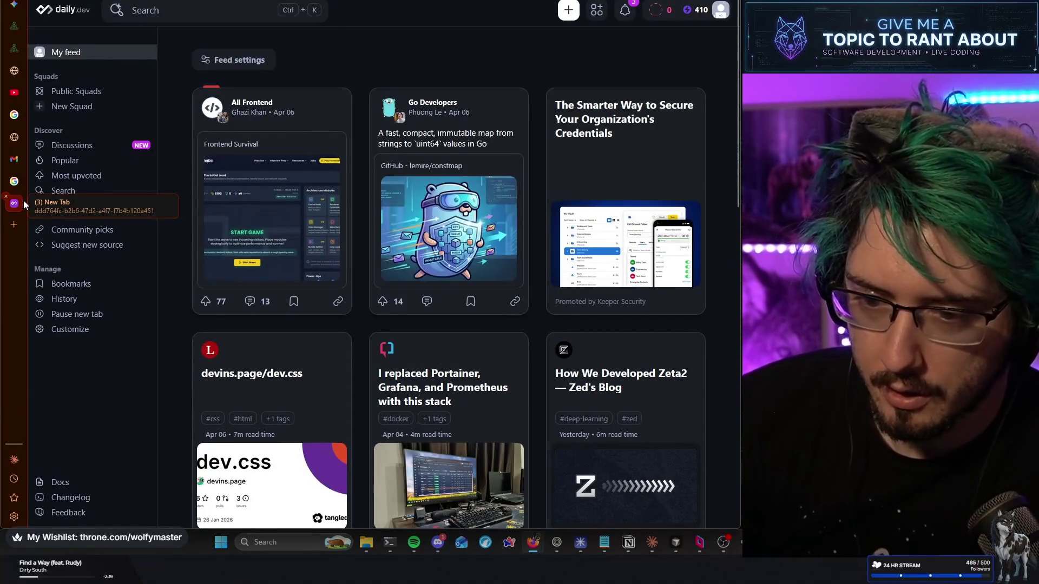
Load the WolfyMaster Brand Guide and scroll to its Color Palette section
text(wolfymaster)
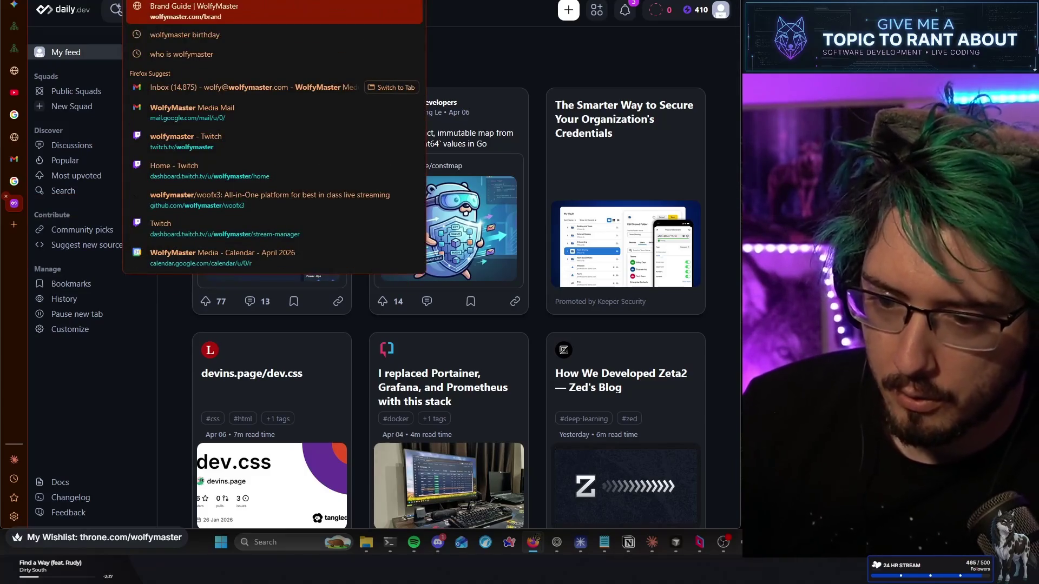
key(Return)
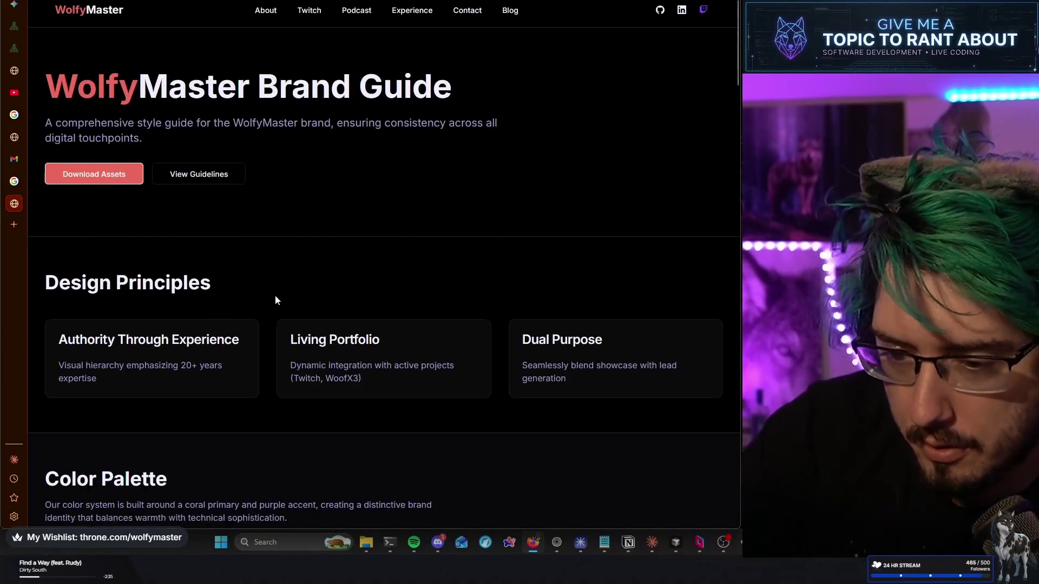
scroll(276, 301, down, 8)
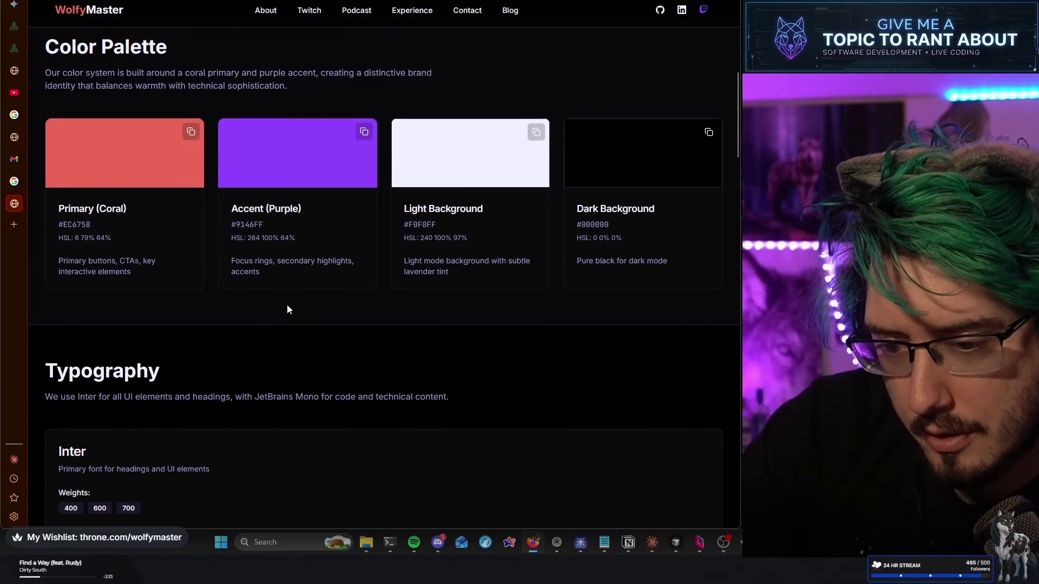
scroll(622, 323, down, 2)
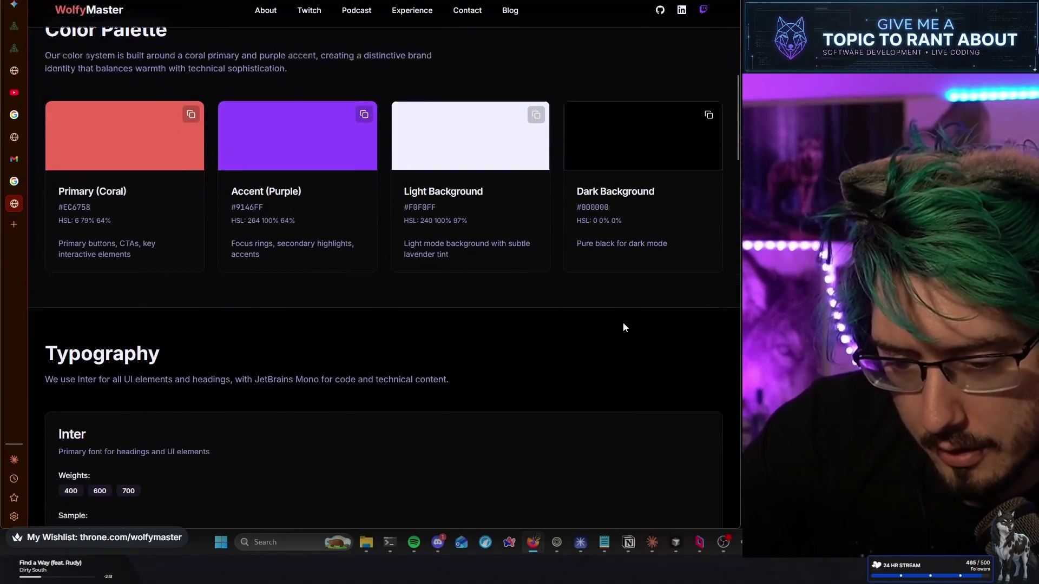
scroll(623, 320, up, 2)
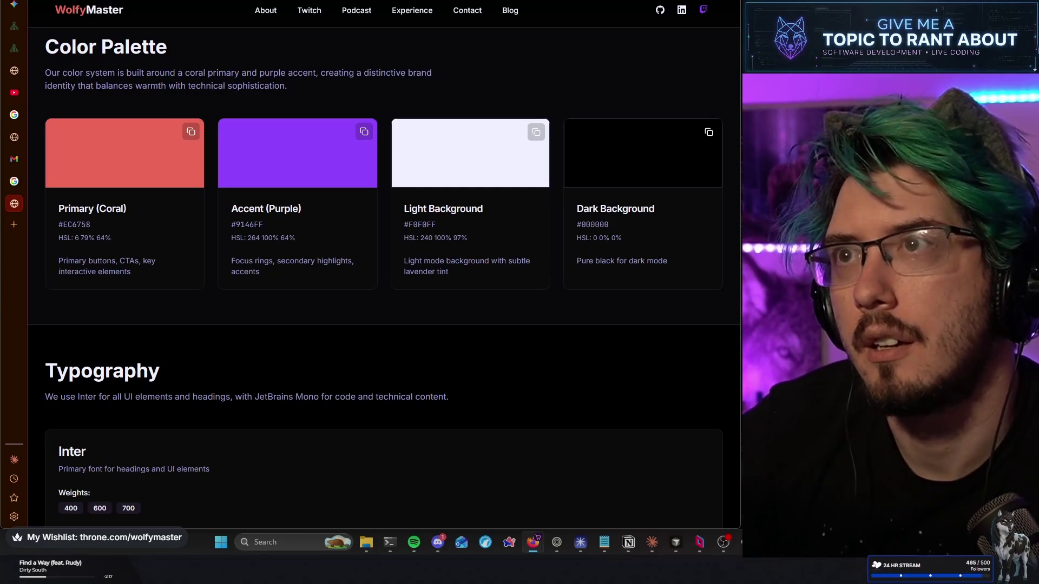
Switch back to the browser and enter 'fns' in a fresh tab
key(alt+Tab)
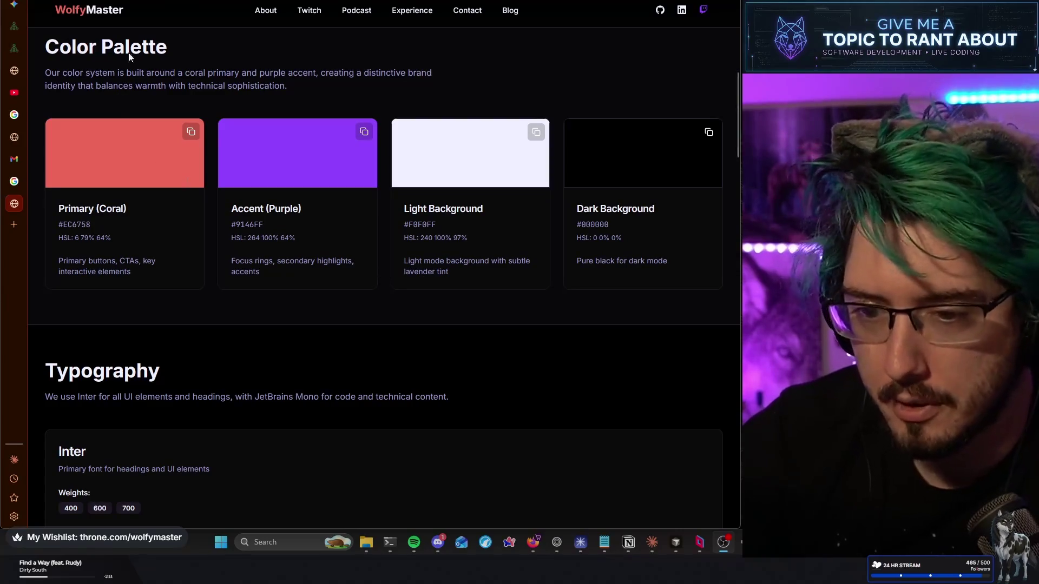
key(alt+Tab)
text(fns)
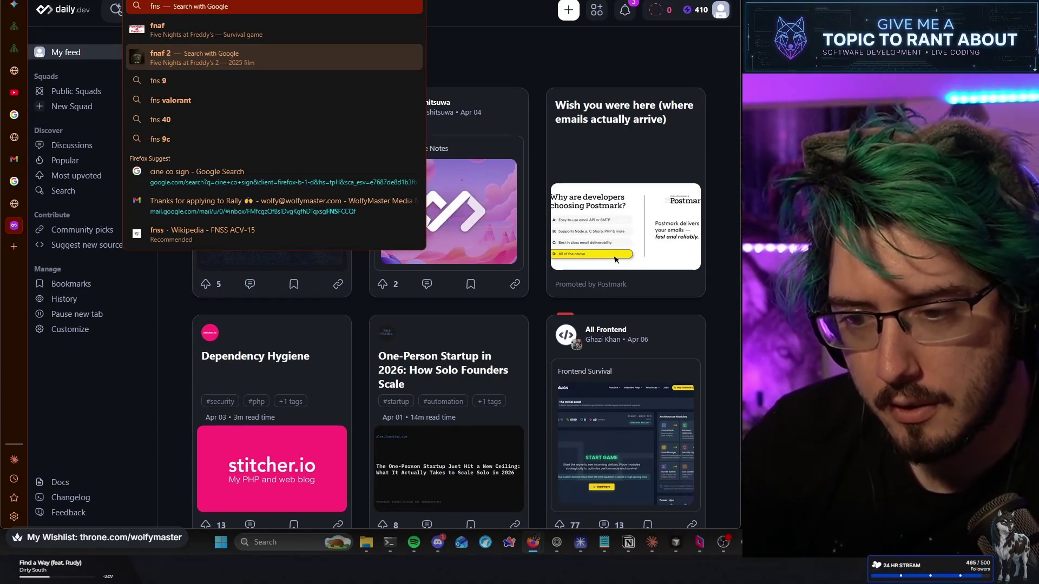
Load the functions.local.arcanine.io govee?color=reset address, then close its response tab
key(BackSpace)
key(BackSpace)
key(BackSpace)
text(functions.local.arcanine.io)
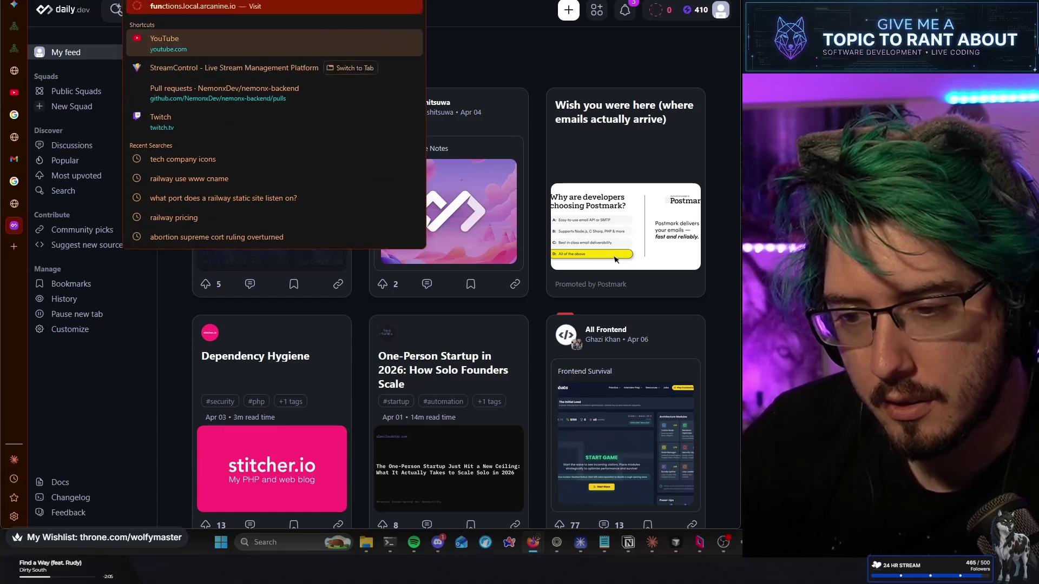
text(/li)
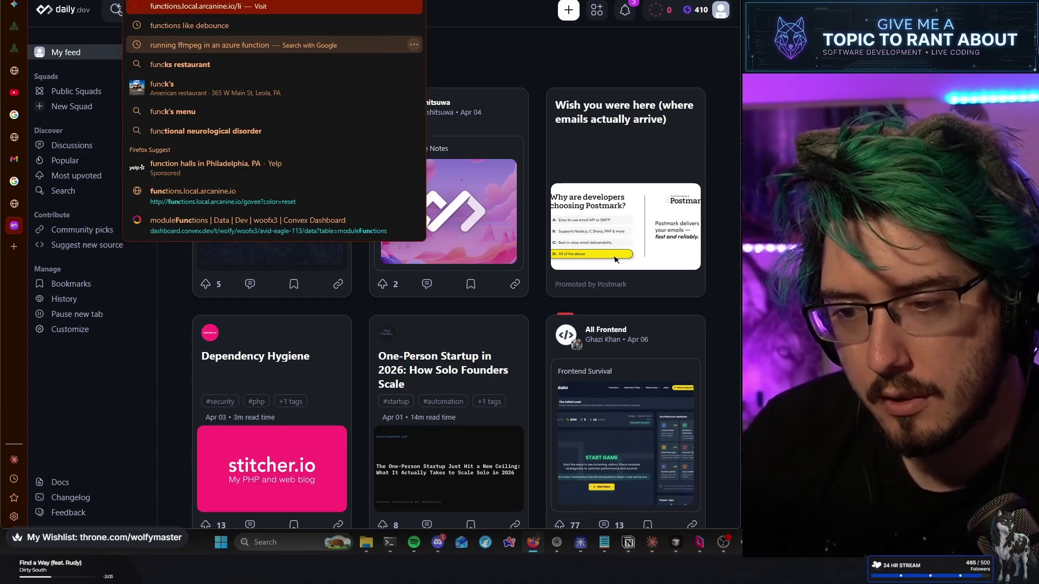
key(BackSpace)
key(BackSpace)
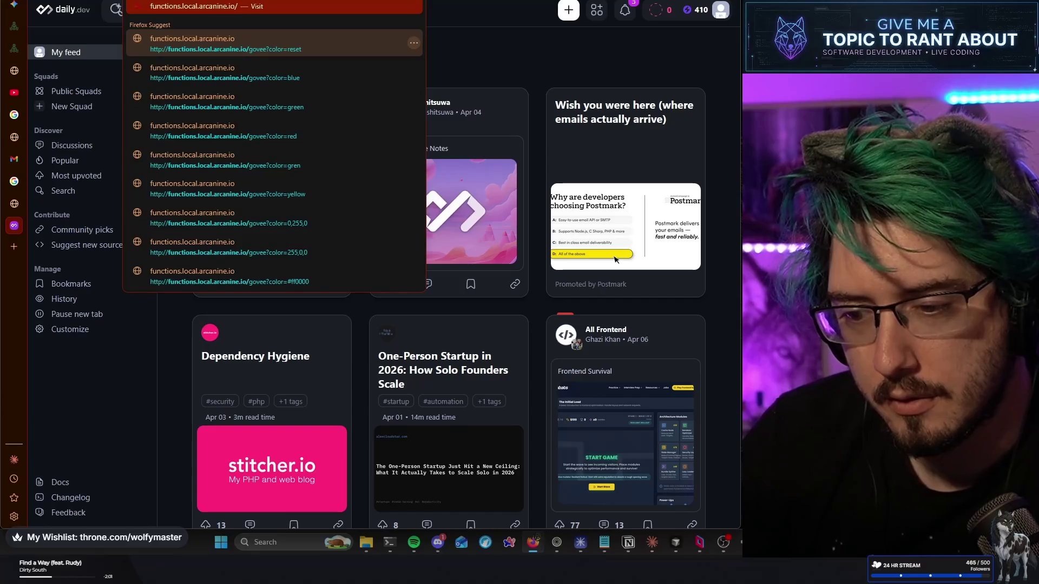
key(Down)
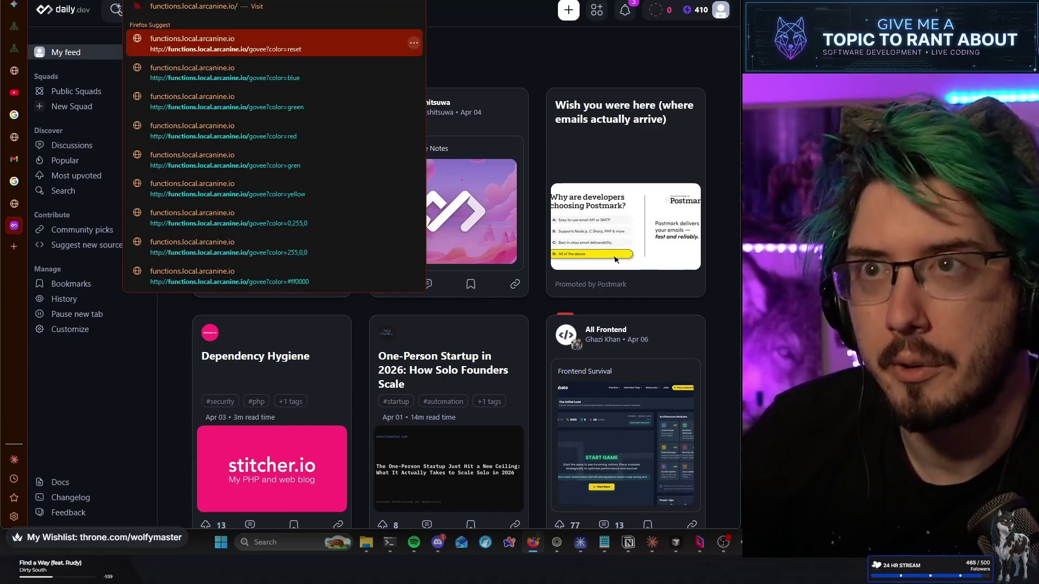
key(Return)
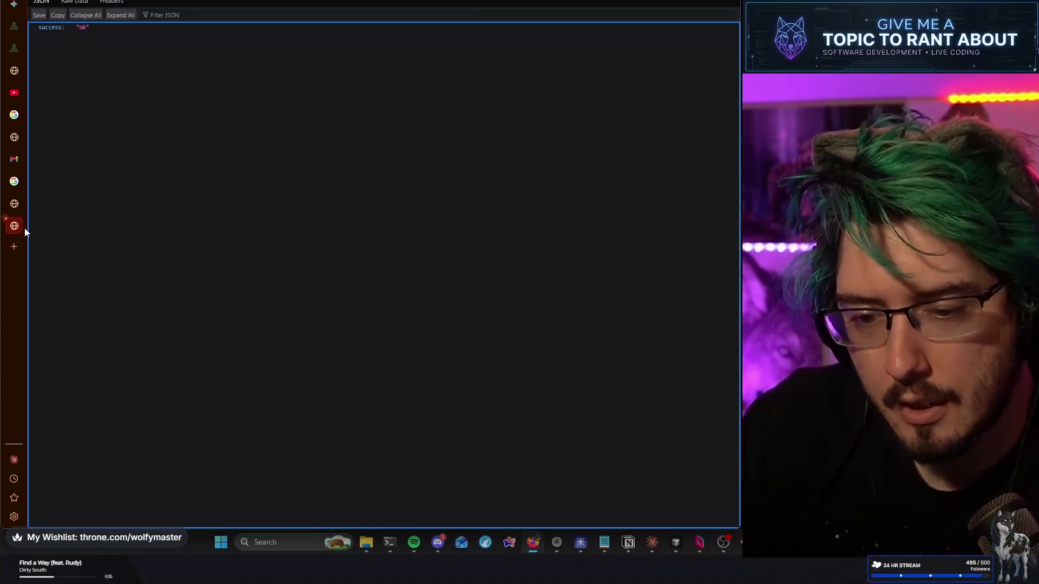
key(ctrl+w)
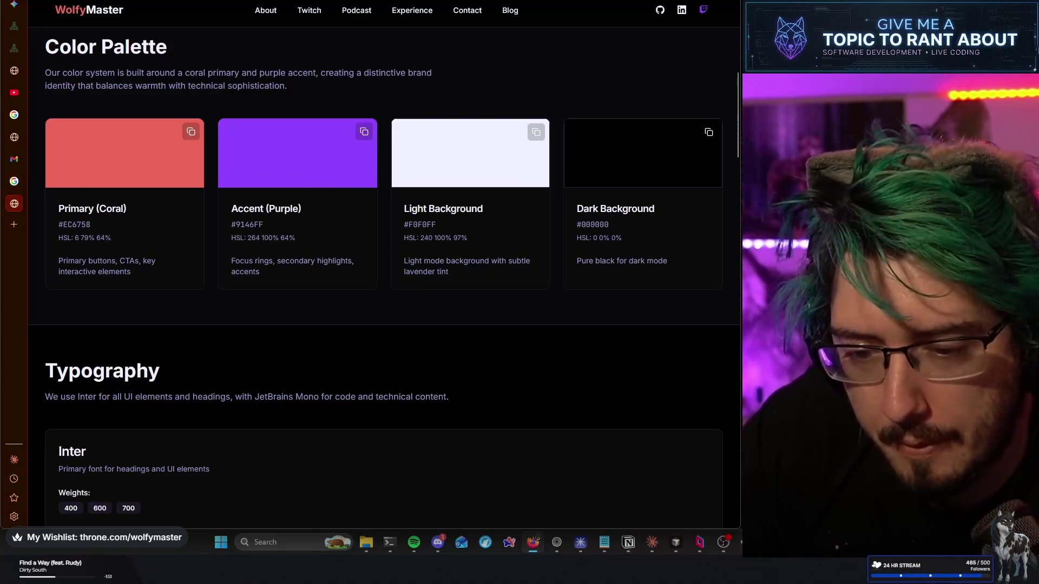
Return through the Gmail and Google tabs to the Gemini fedora-wolf chat
click(242, 1)
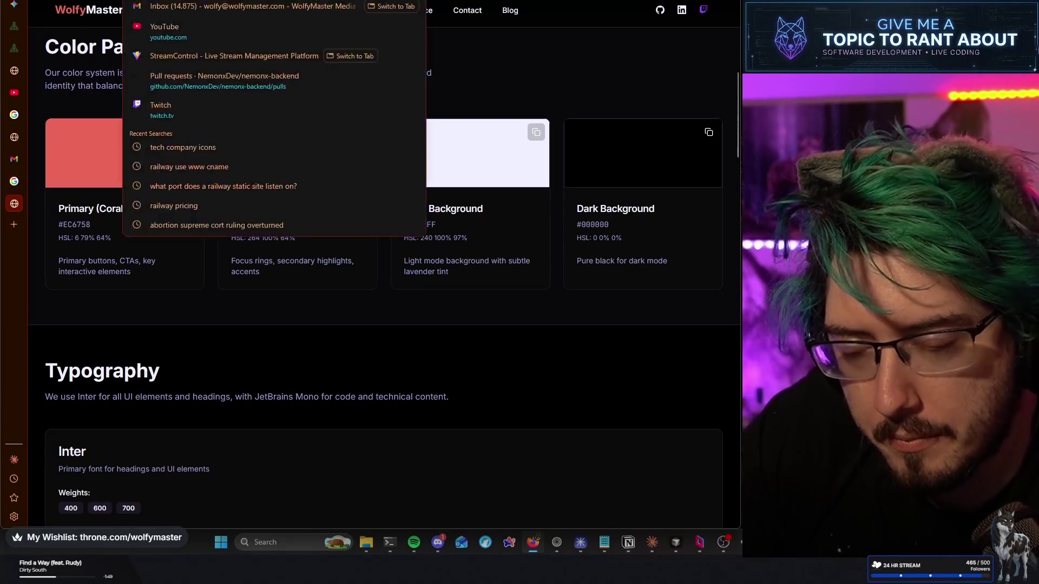
click(485, 62)
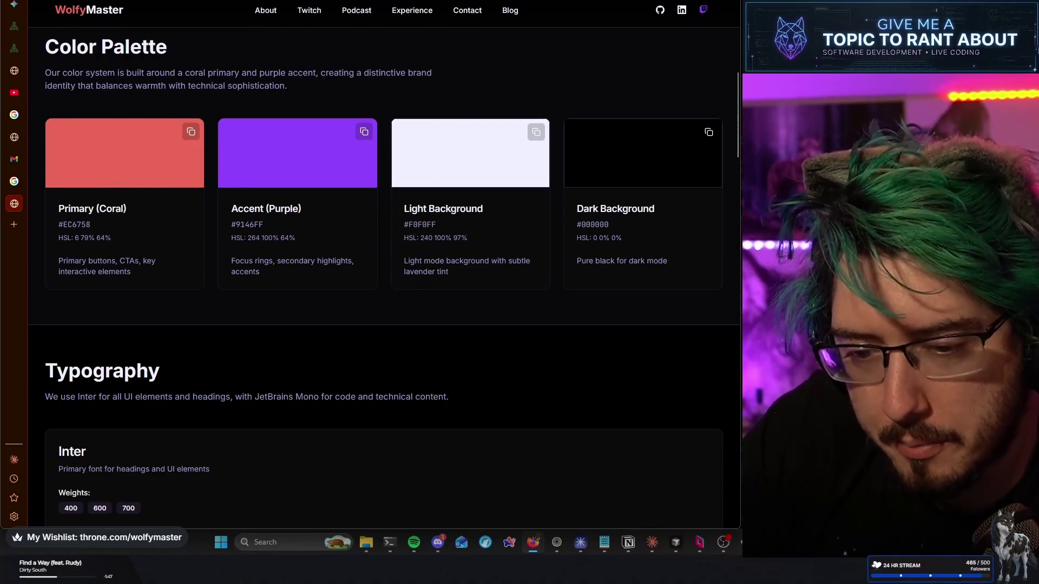
click(14, 159)
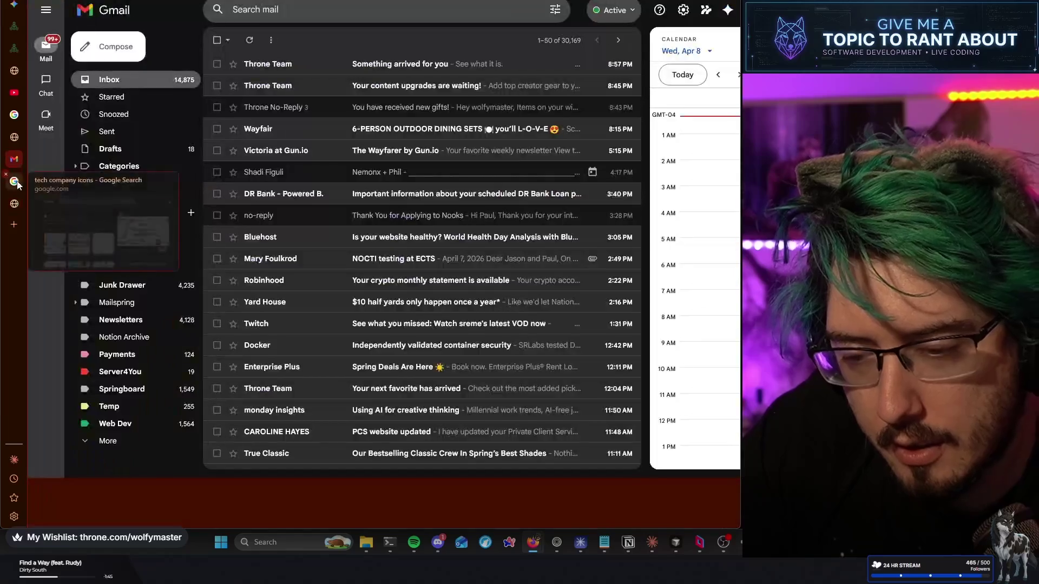
click(15, 181)
click(14, 6)
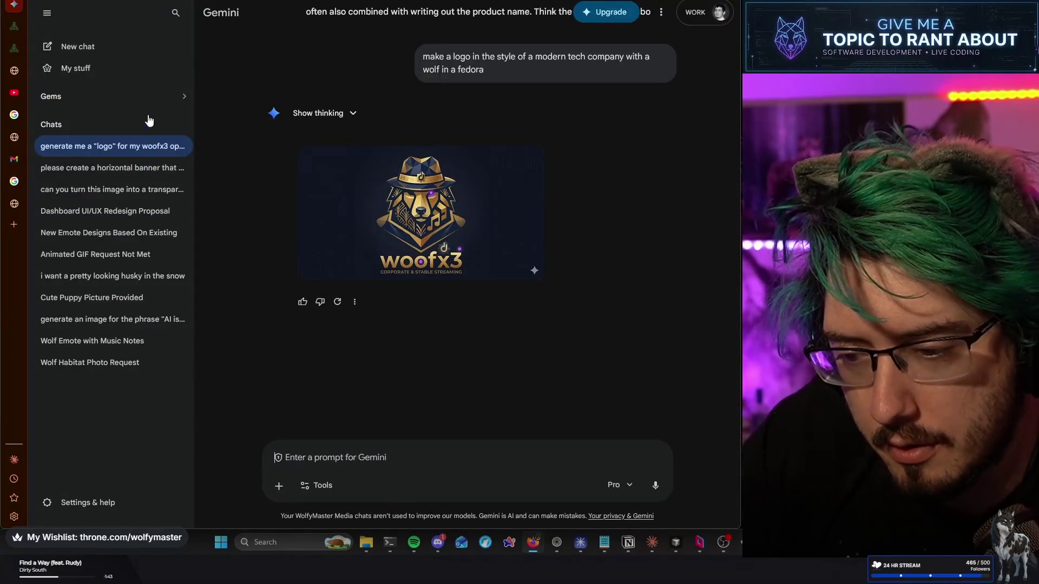
Copy the earlier 'make a logo…' wolf-in-a-fedora prompt and start a new Gemini chat
scroll(410, 365, up, 3)
scroll(409, 362, down, 4)
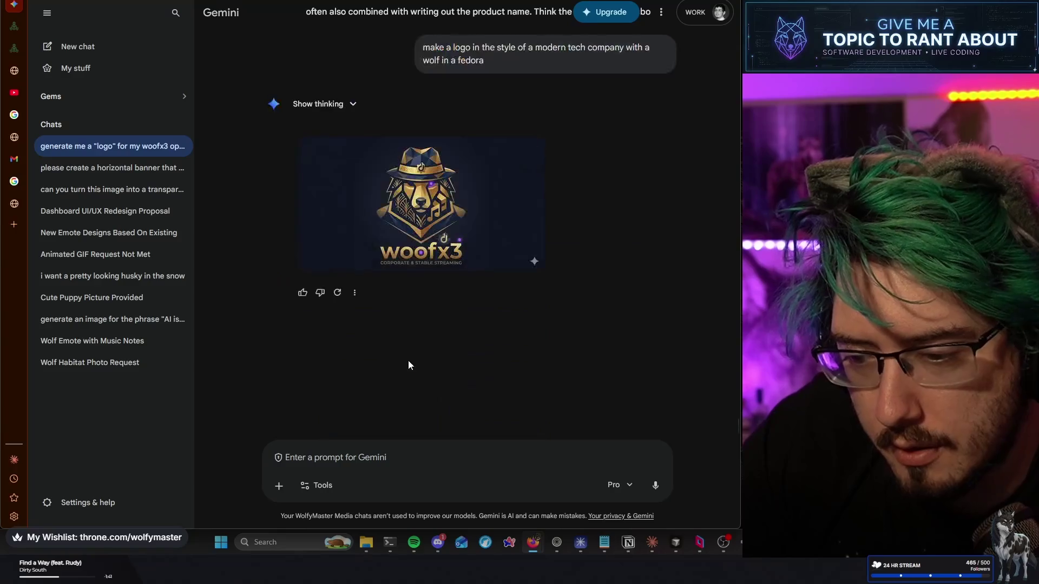
scroll(409, 364, up, 3)
scroll(411, 366, down, 3)
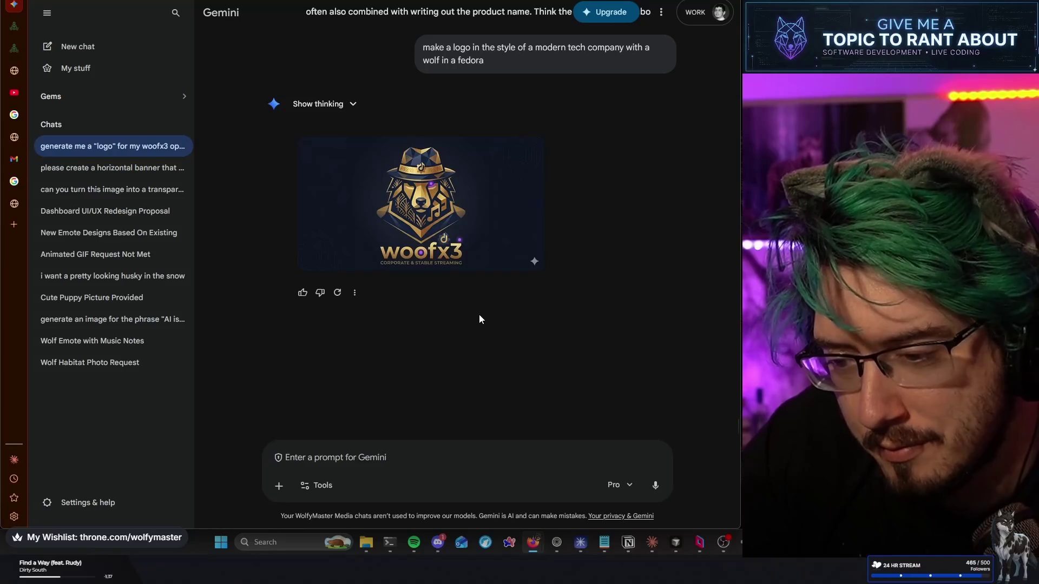
scroll(479, 319, up, 2)
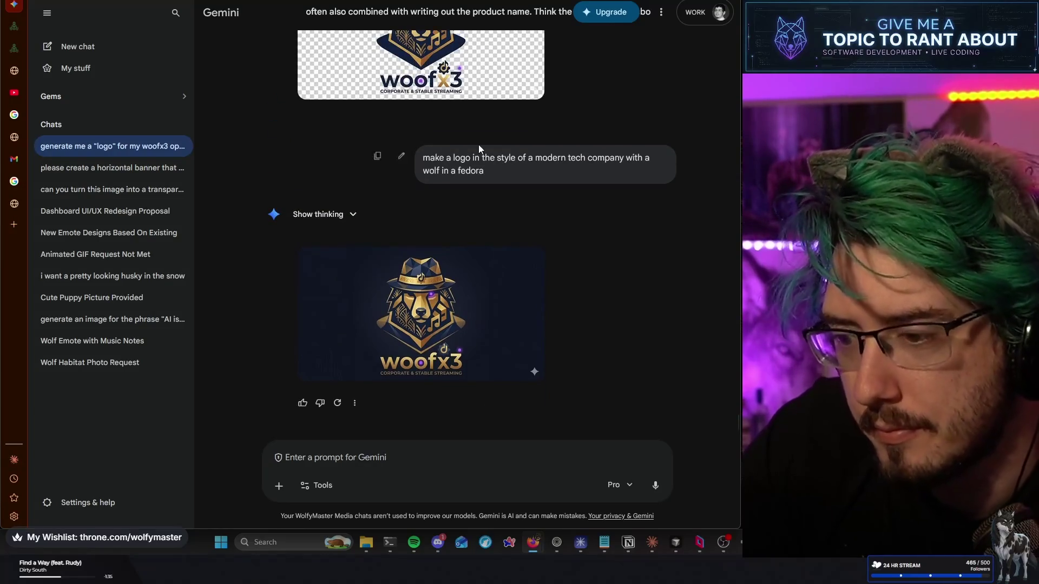
drag(495, 171, 431, 156)
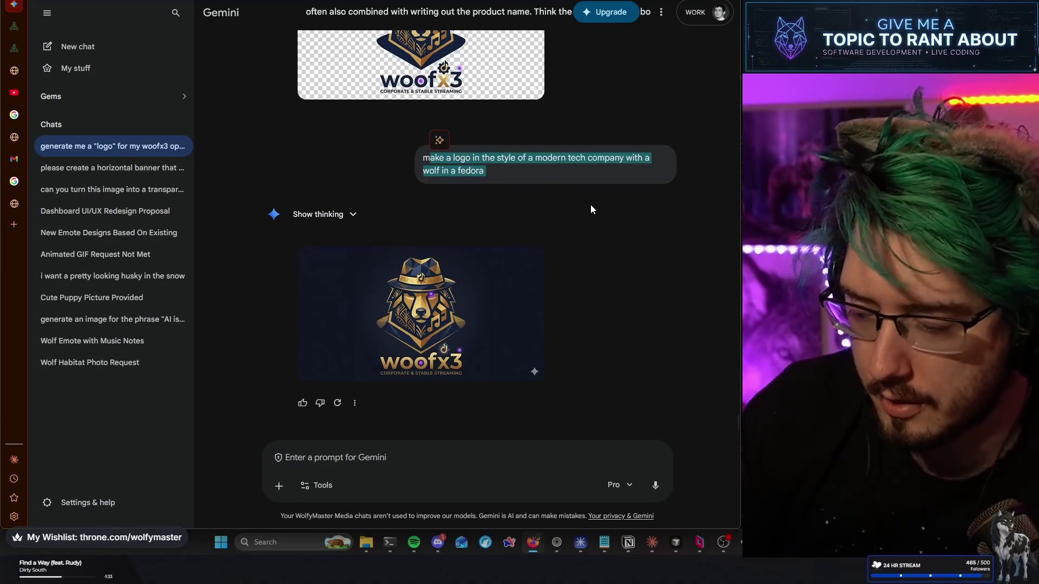
key(shift+Left)
key(ctrl+c)
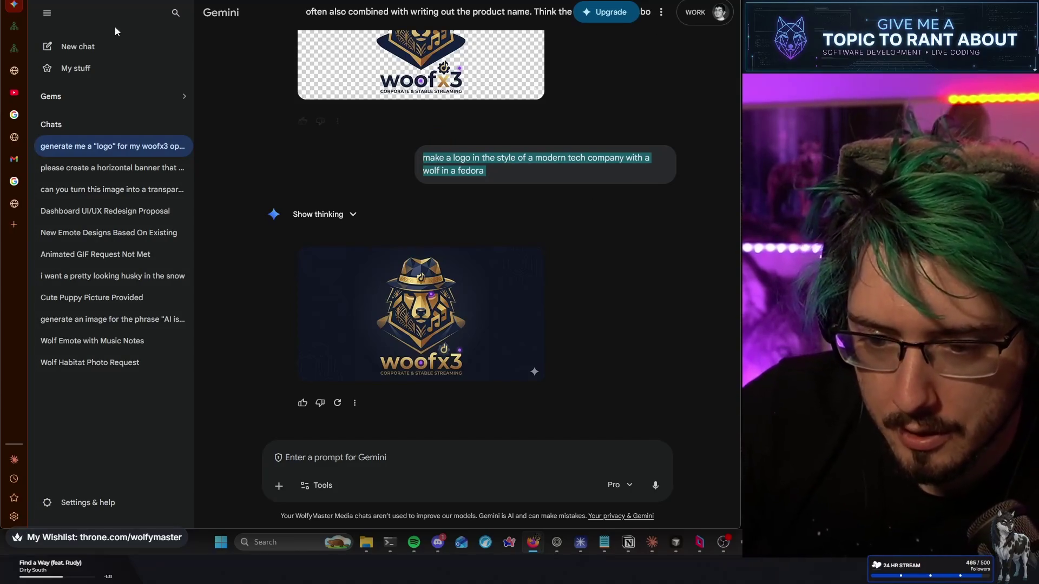
key(ctrl+shift+o)
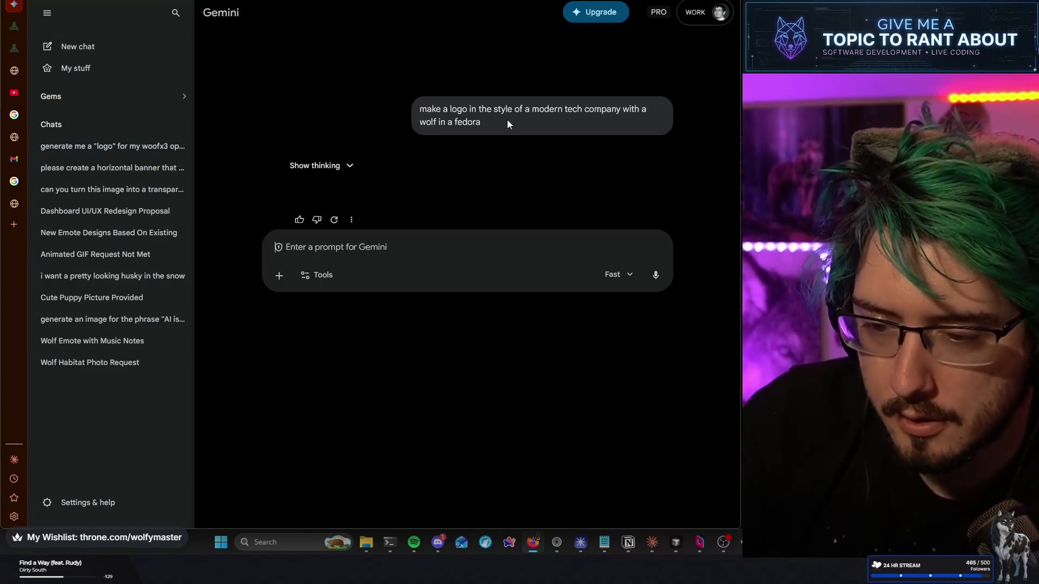
Paste the wolf-in-a-fedora tech-logo prompt into the new chat and send it
key(ctrl+v)
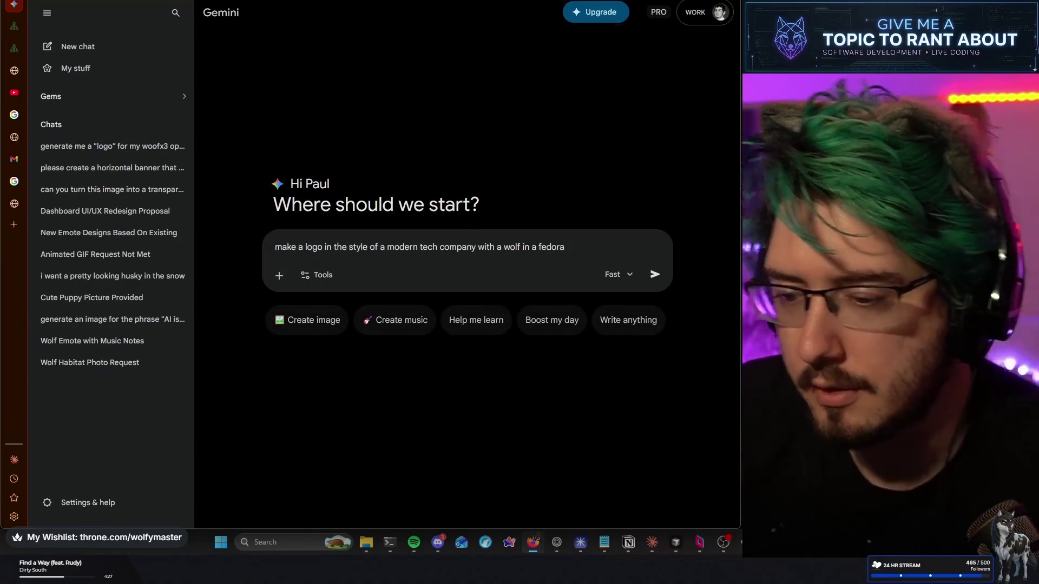
key(Return)
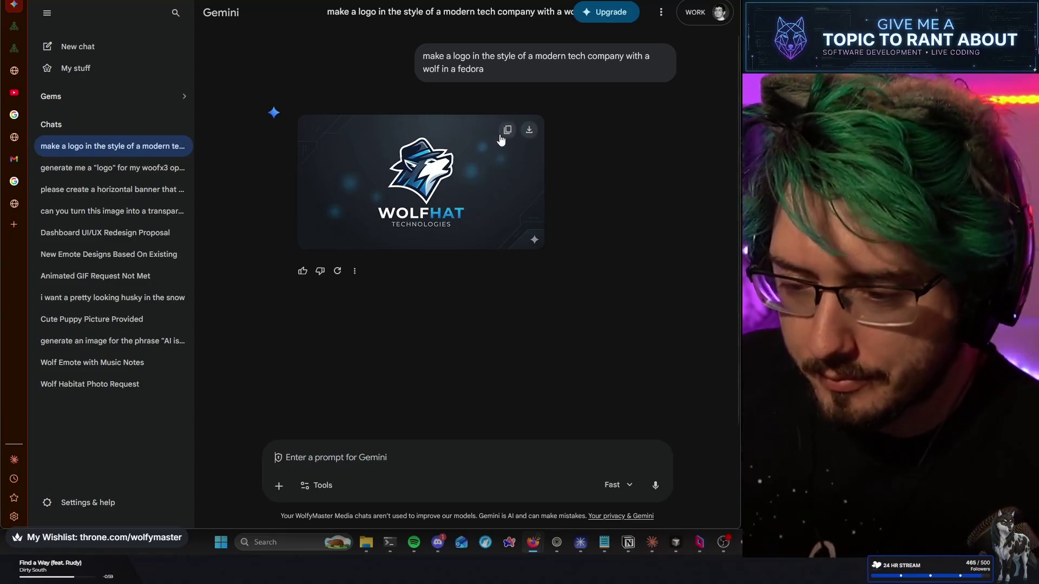
click(409, 186)
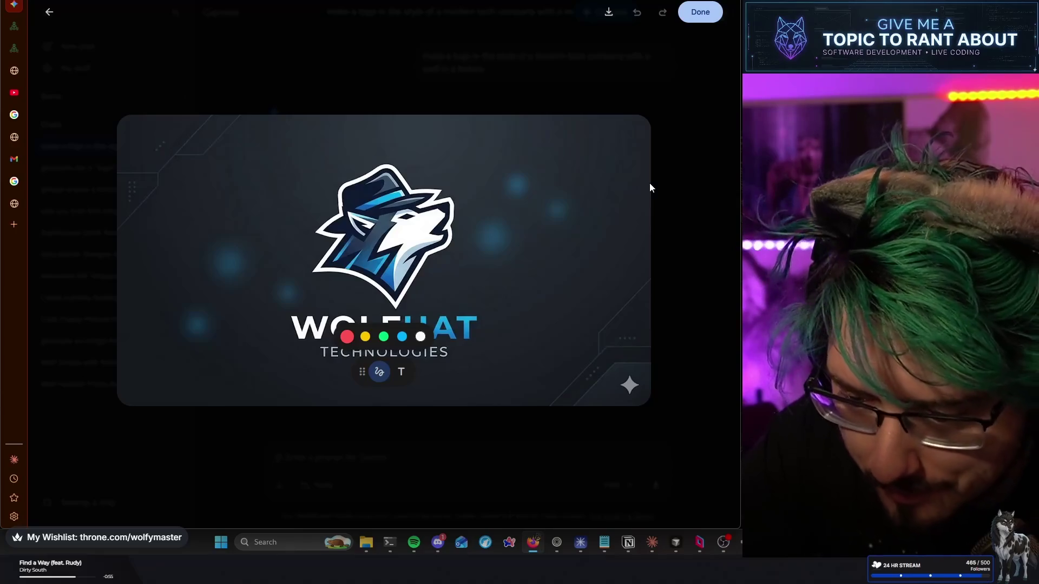
click(661, 187)
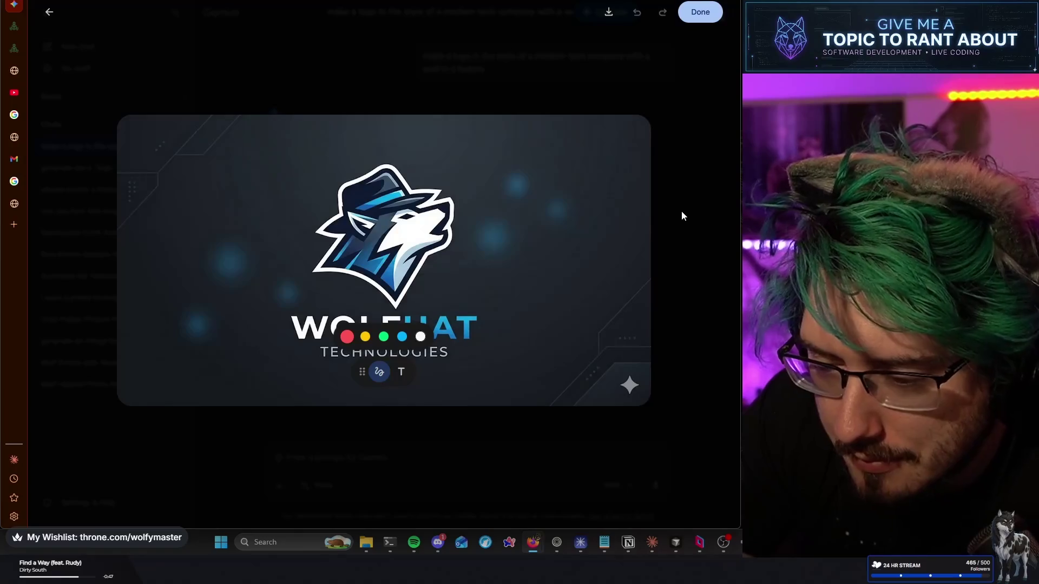
click(682, 216)
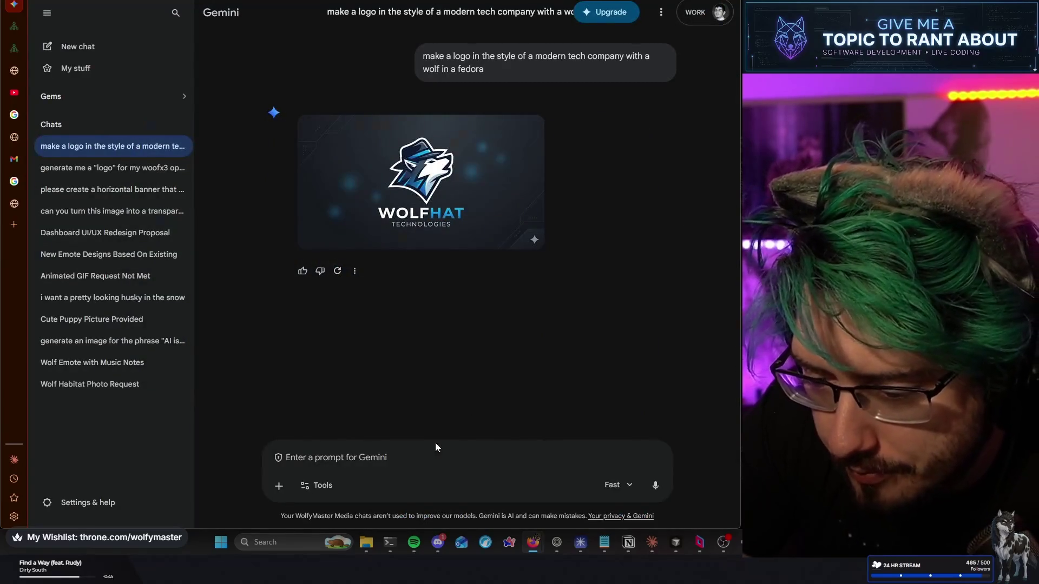
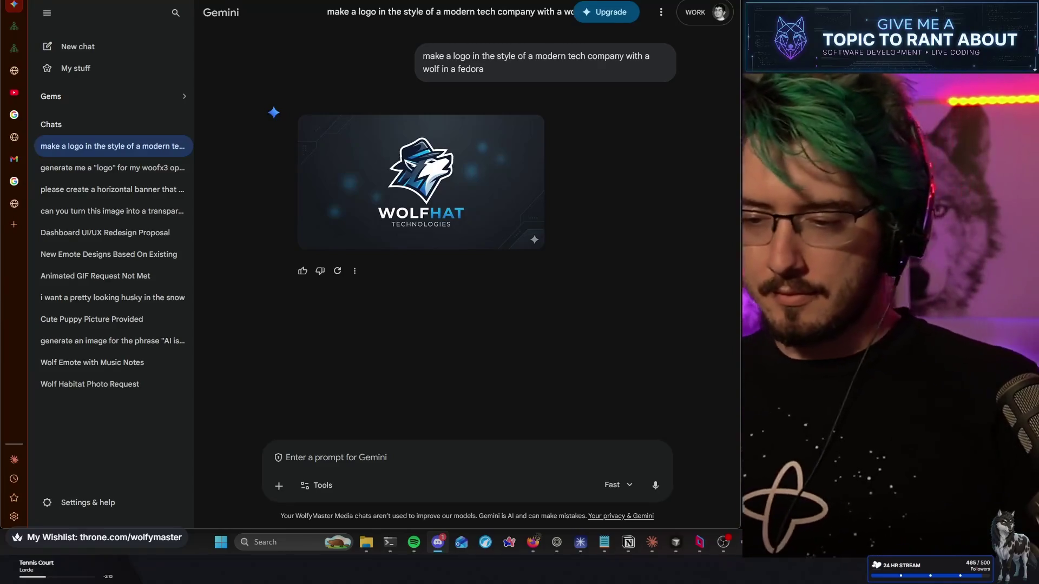
Ask Gemini to take another stab at the logo in a similar style, then enlarge the new result
click(387, 465)
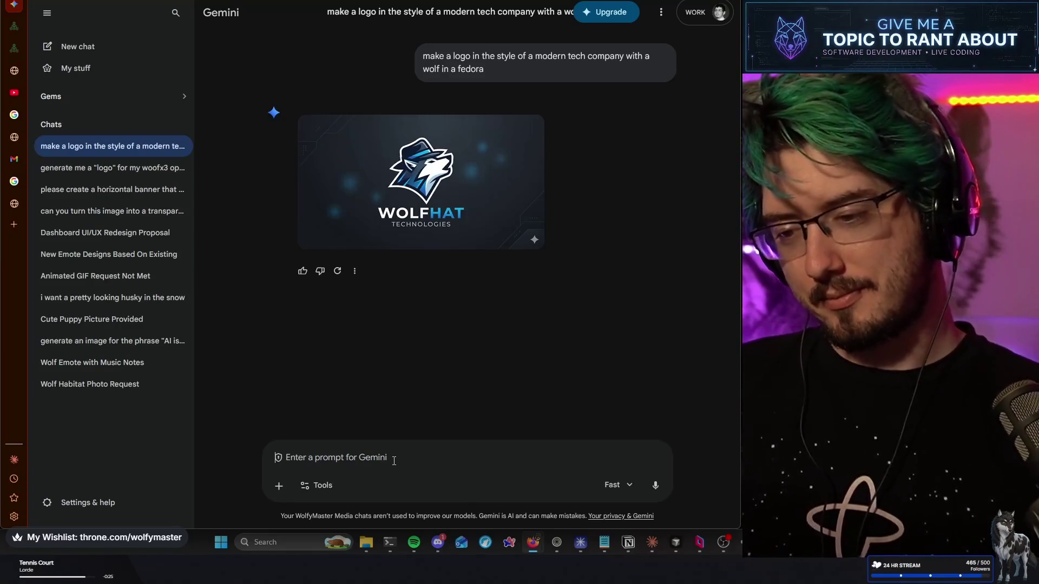
text(i don't li)
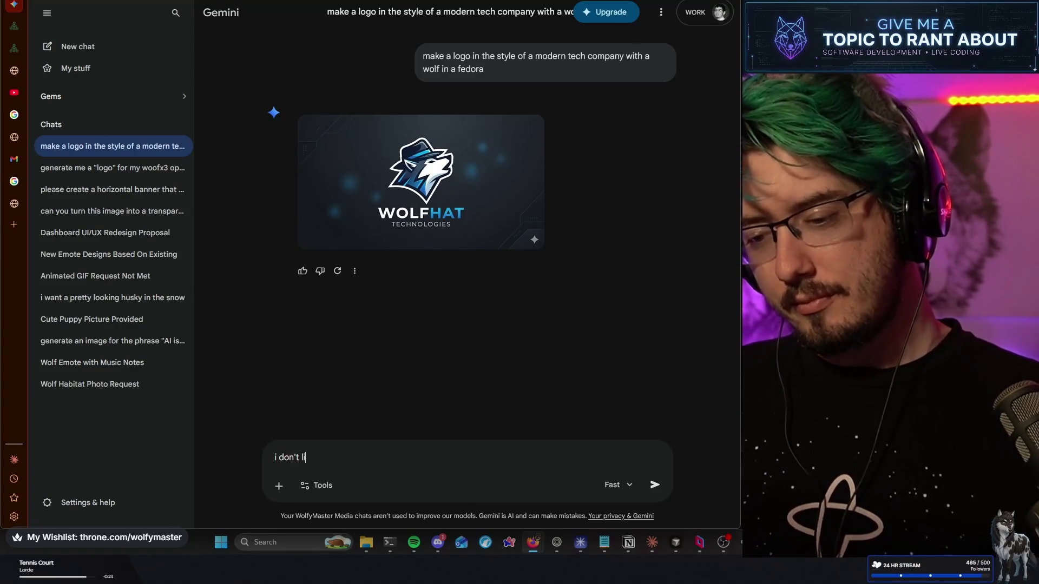
text(ke it, but)
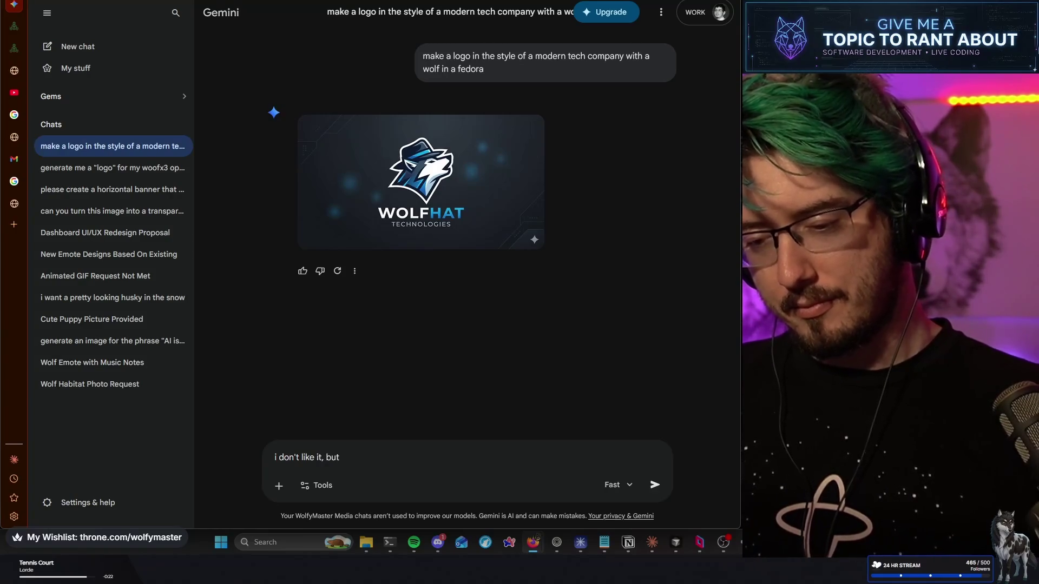
text( you might be on the )
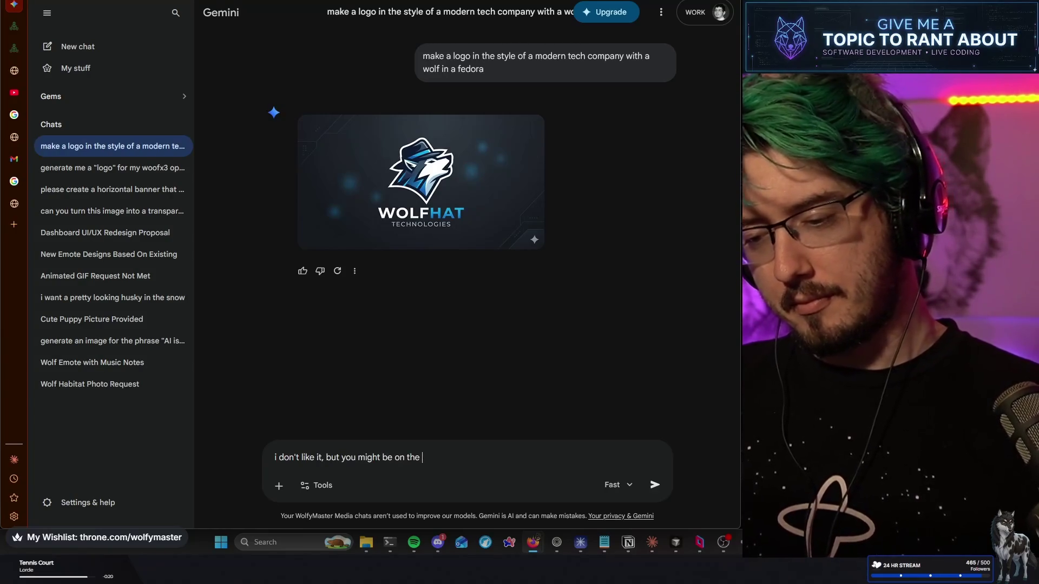
text(right track. take another stab. ])
key(BackSpace)
key(BackSpace)
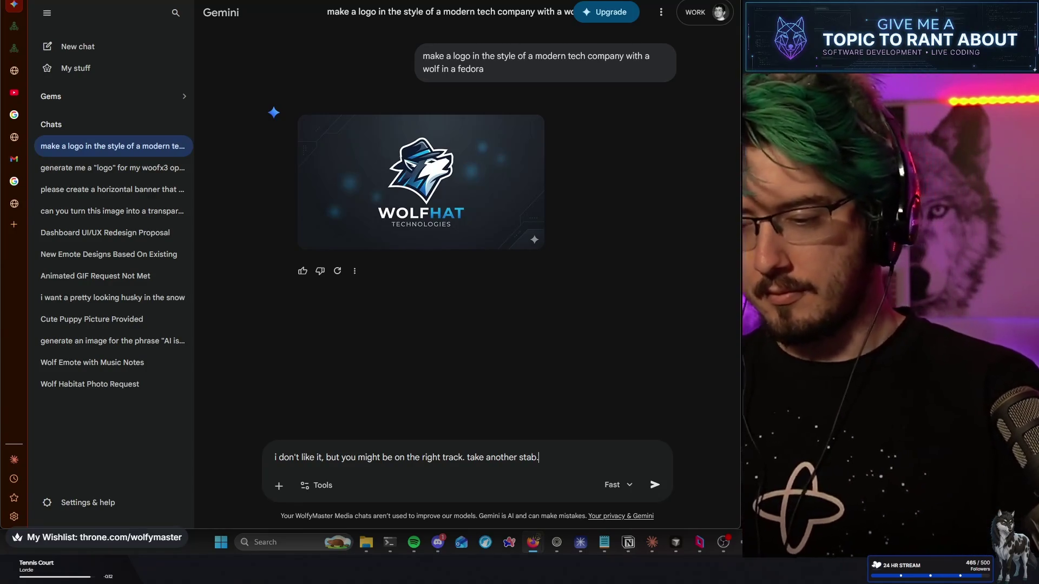
text(with a similar stl)
key(BackSpace)
text(yle.)
key(Return)
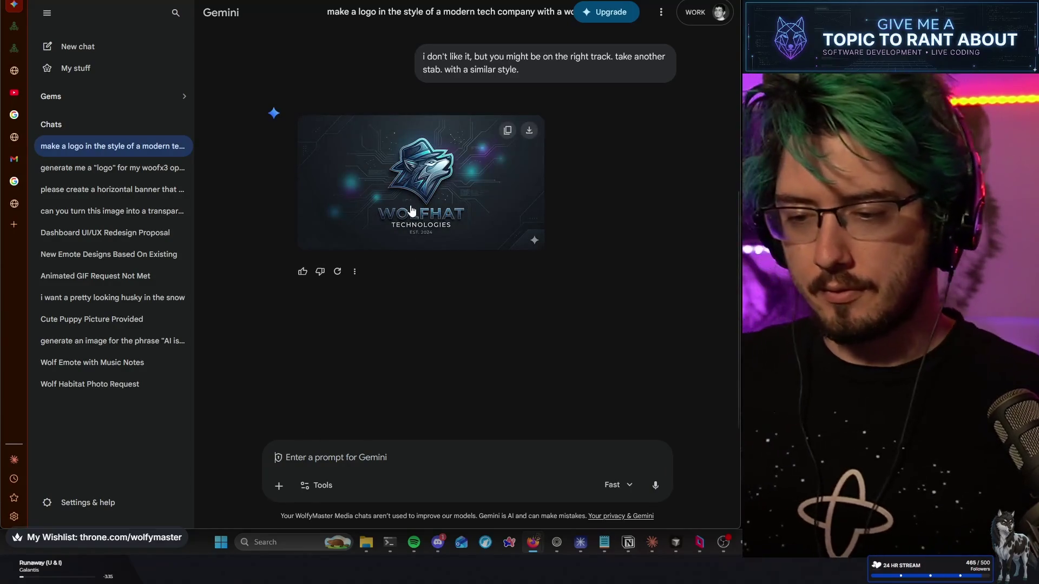
click(411, 211)
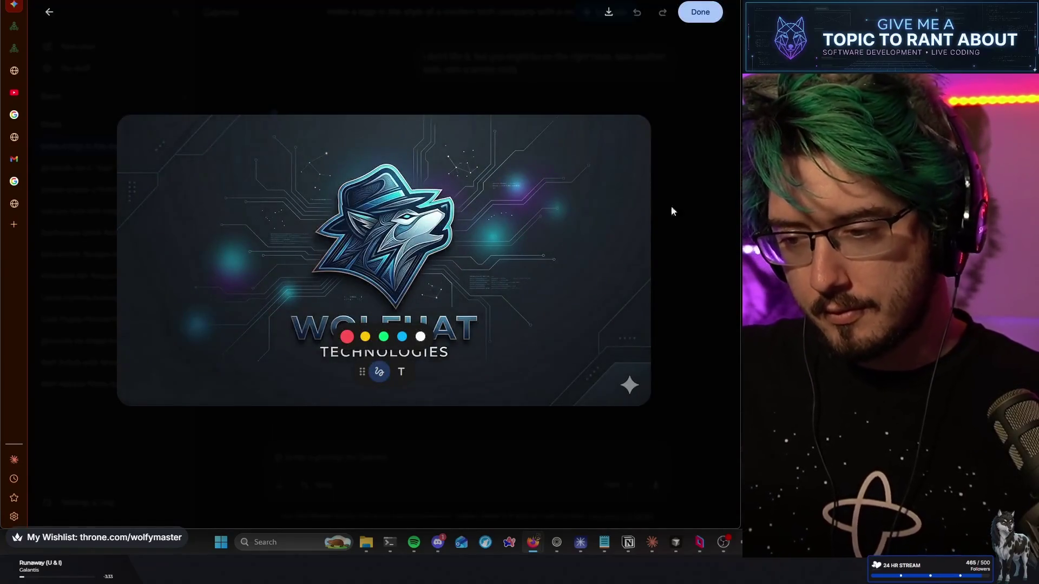
Complain it's the same logo and ask Gemini to change it with a transparent background
click(684, 203)
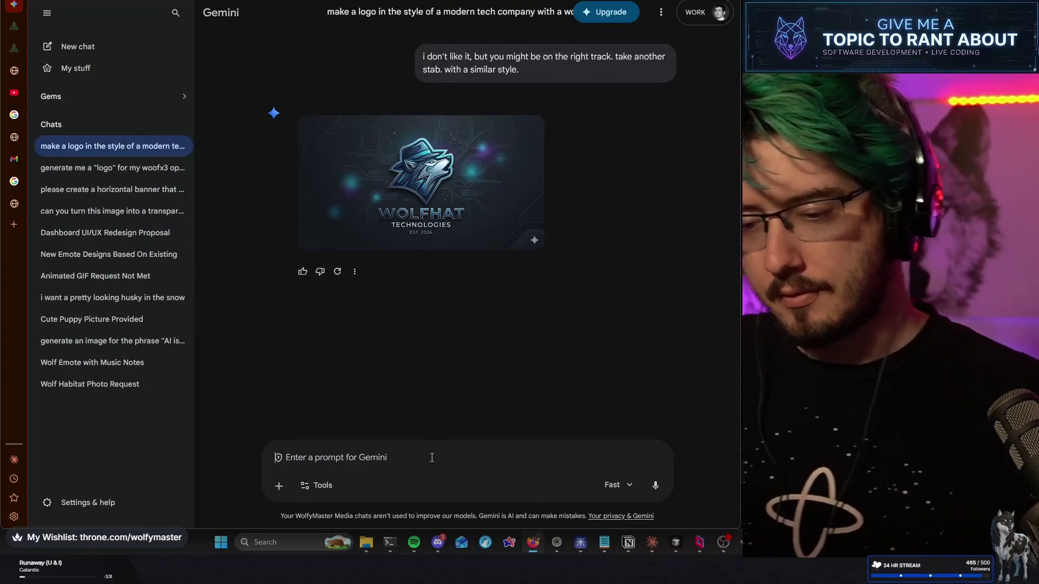
text(thta)
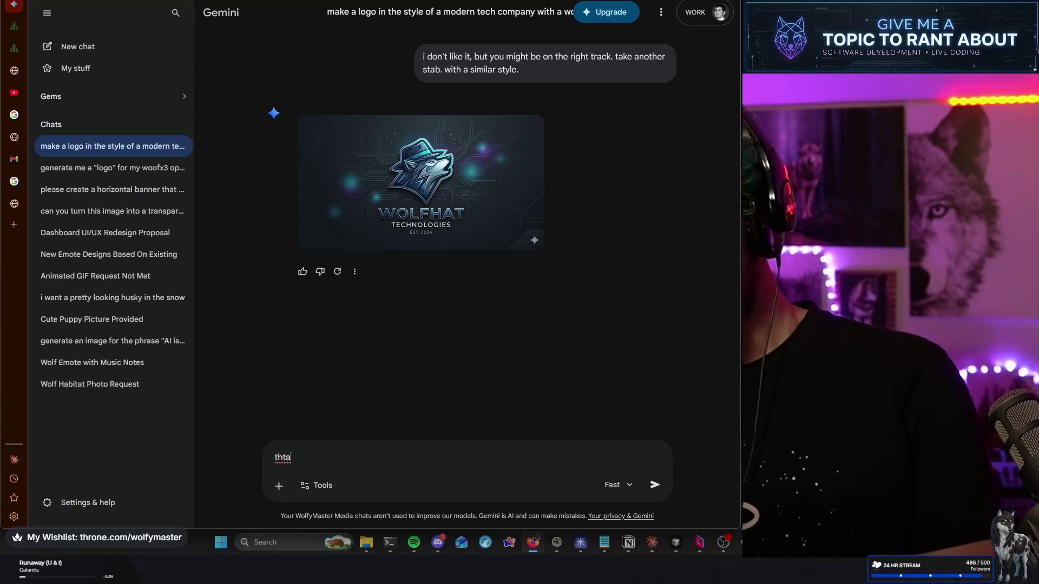
key(BackSpace)
key(BackSpace)
text(at's like )
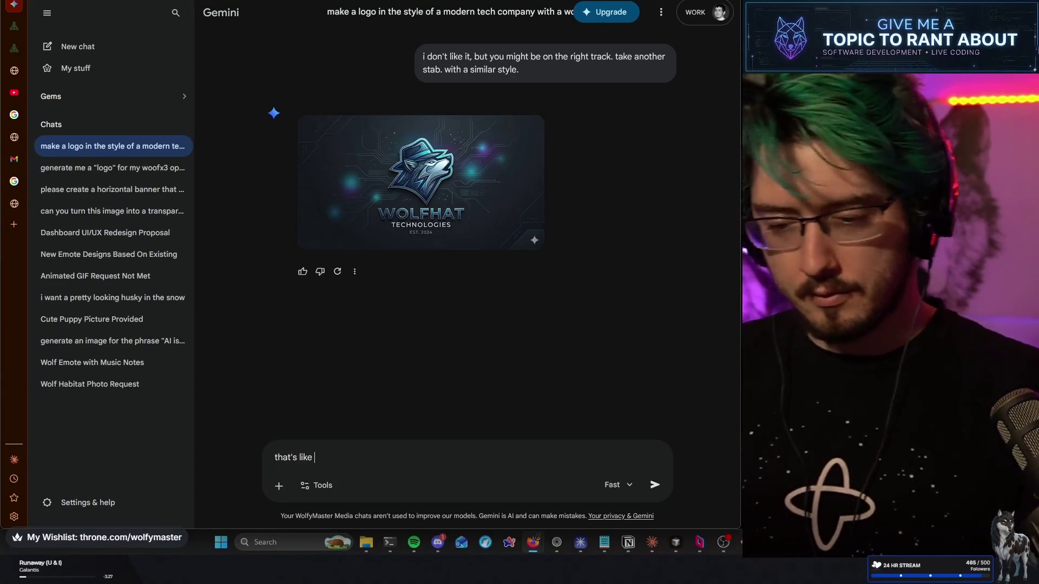
text(the exact same)
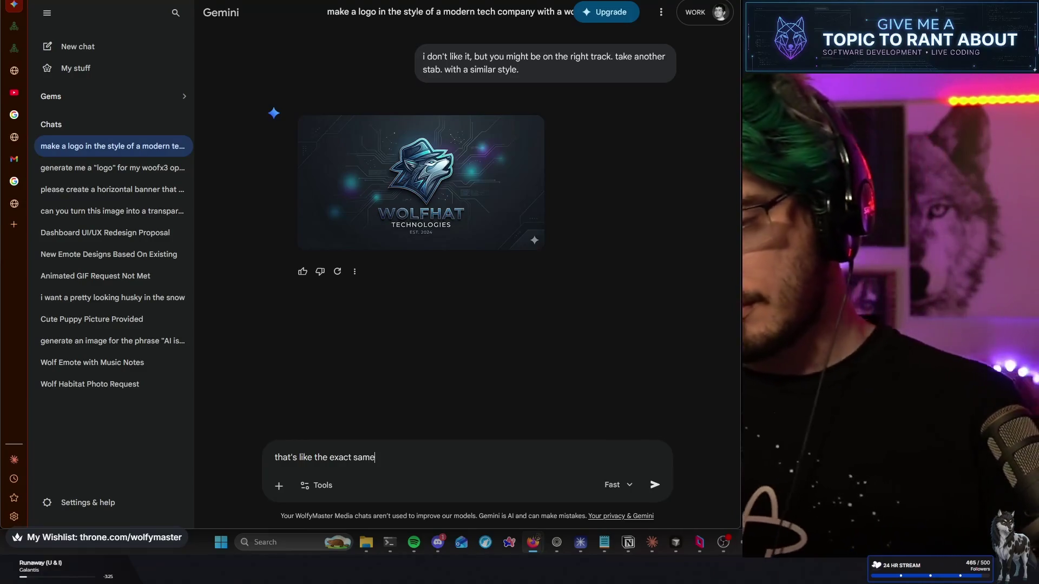
text( logo with a different ba)
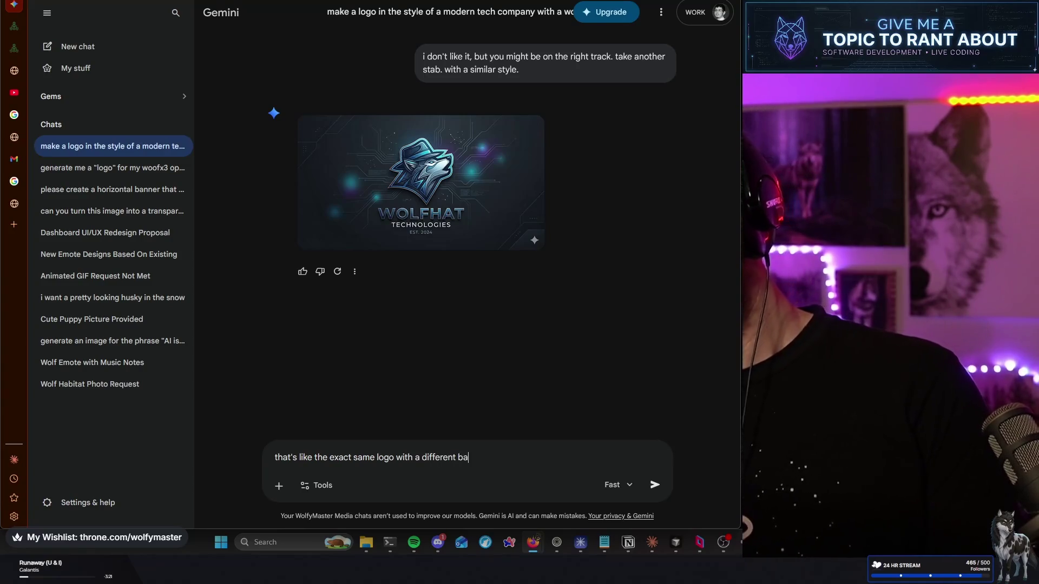
text(ckground. change the logo and make the background transsp)
key(BackSpace)
key(BackSpace)
text(parent.)
key(Return)
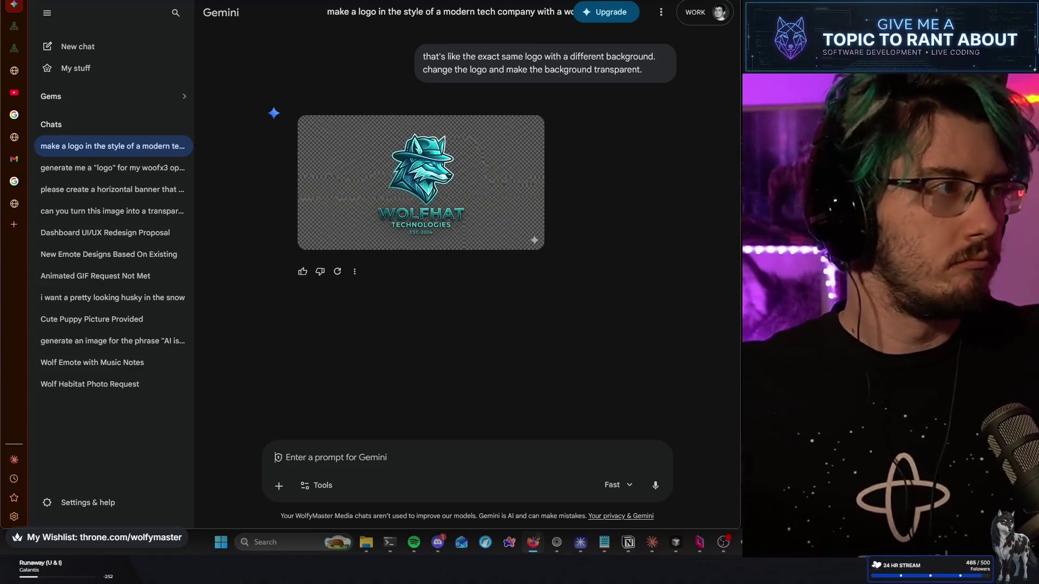
key(alt+Tab)
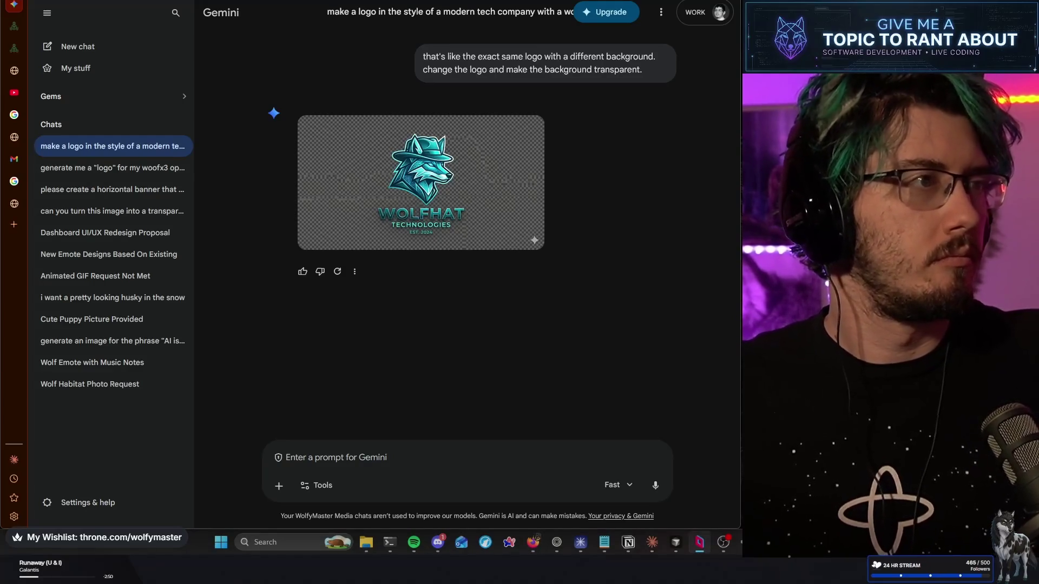
key(alt+Tab)
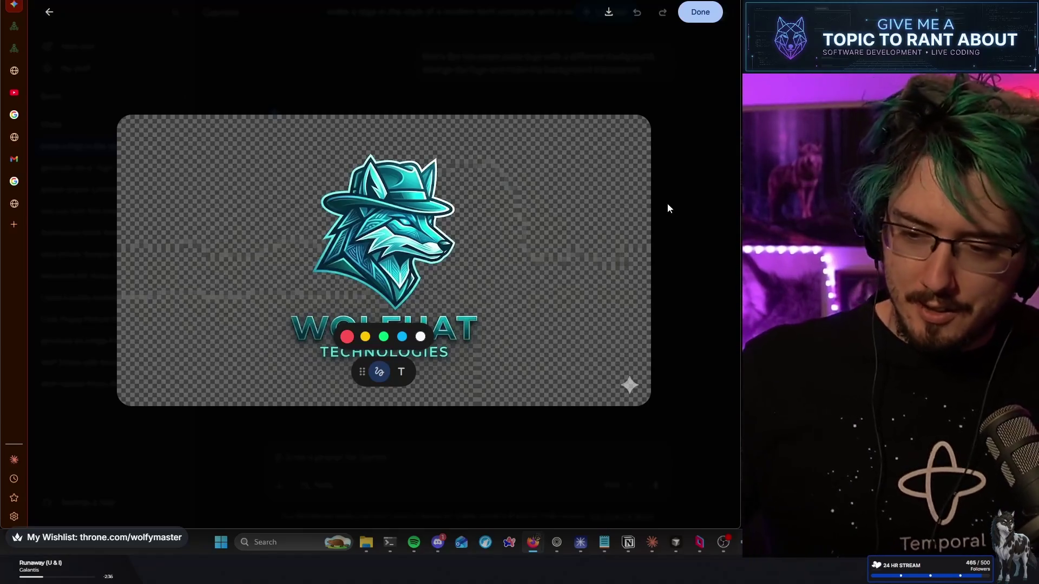
click(666, 208)
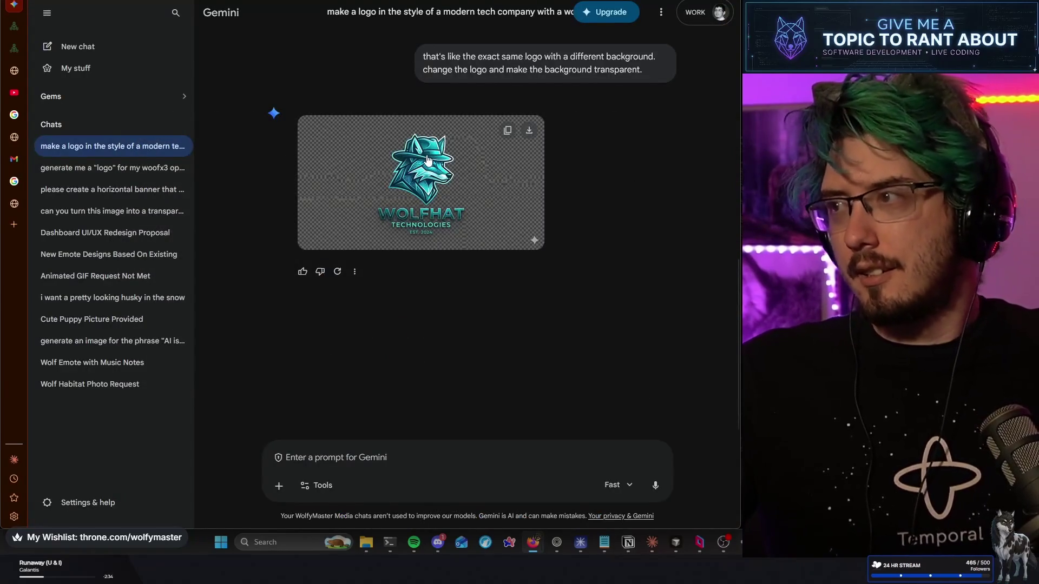
click(480, 177)
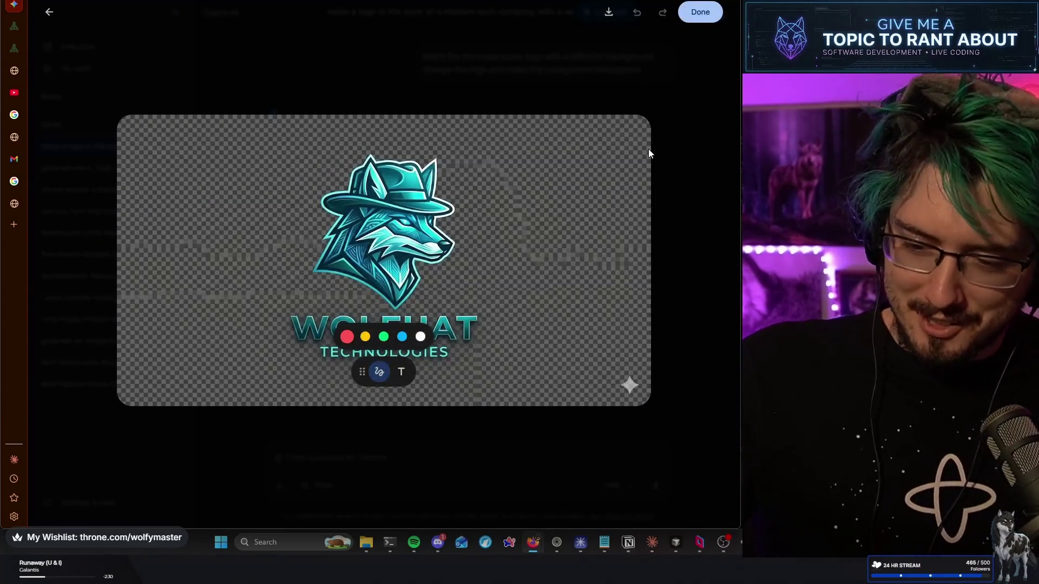
click(693, 166)
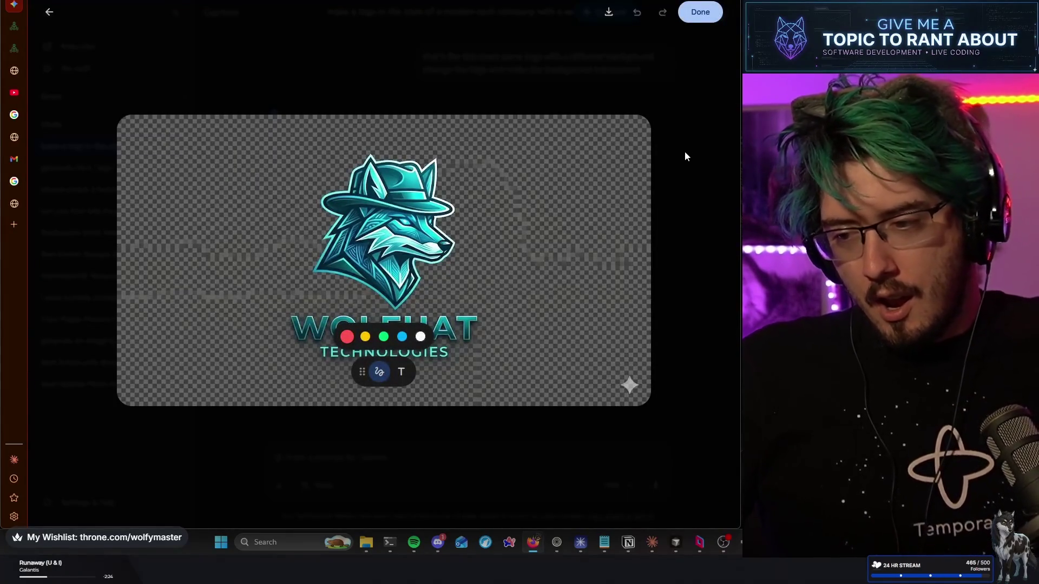
click(684, 151)
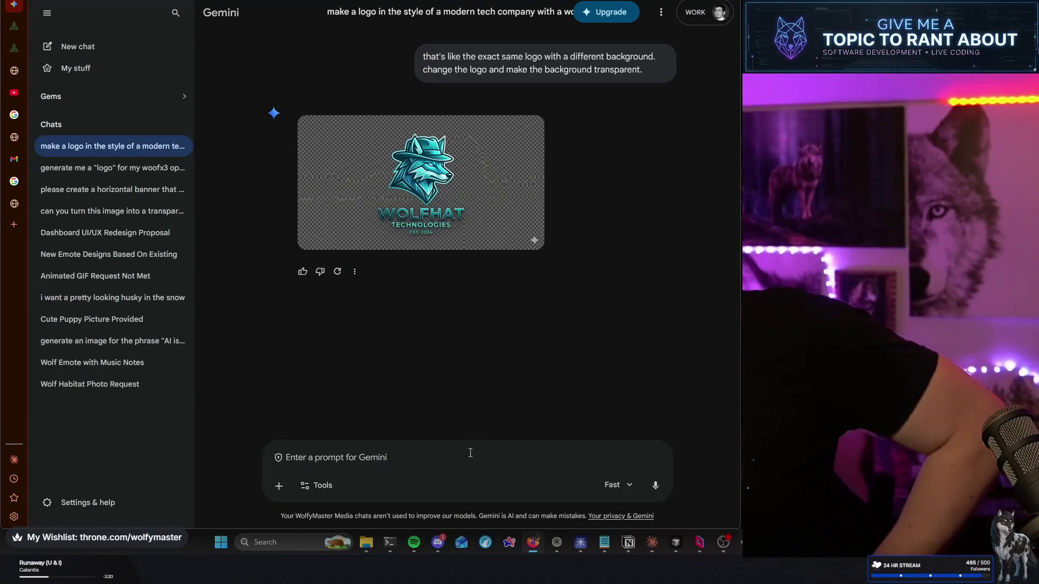
text(you suck. do better\)
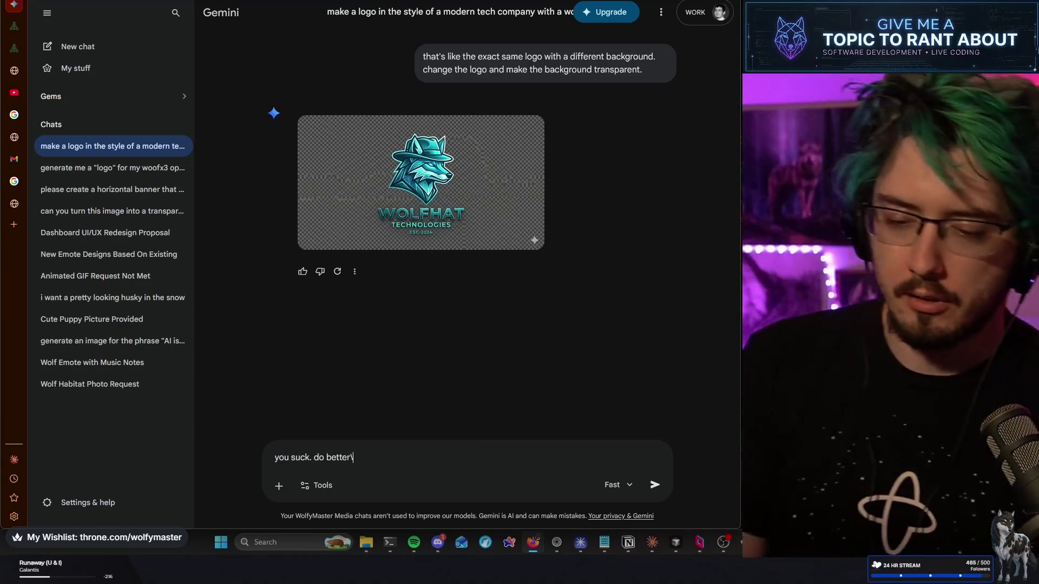
Send the 'you suck. do better' complaint to Gemini
key(Return)
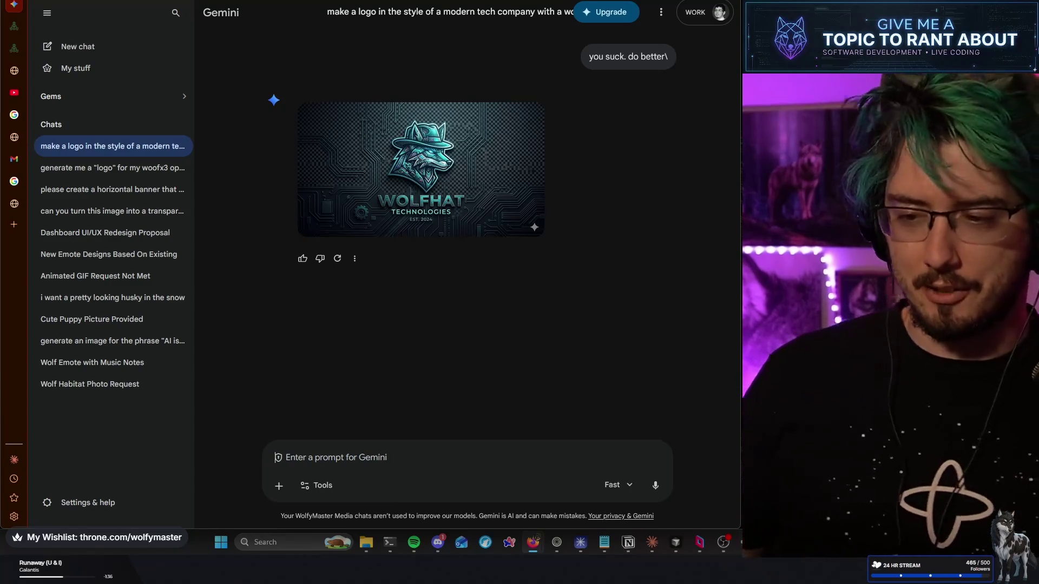
Enlarge and inspect the circuit-board WOLFHAT logo twice
click(400, 166)
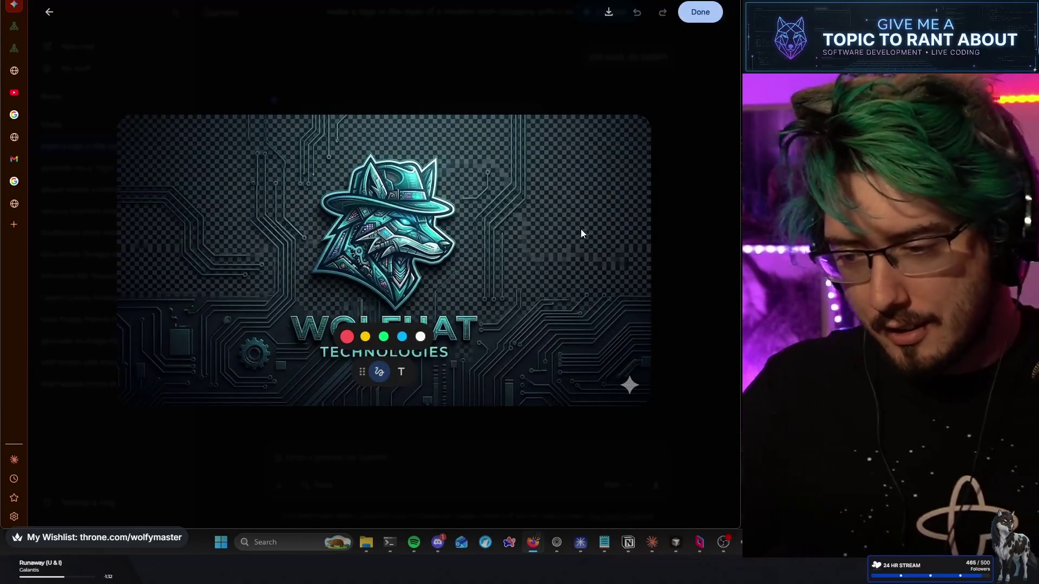
click(685, 253)
click(470, 145)
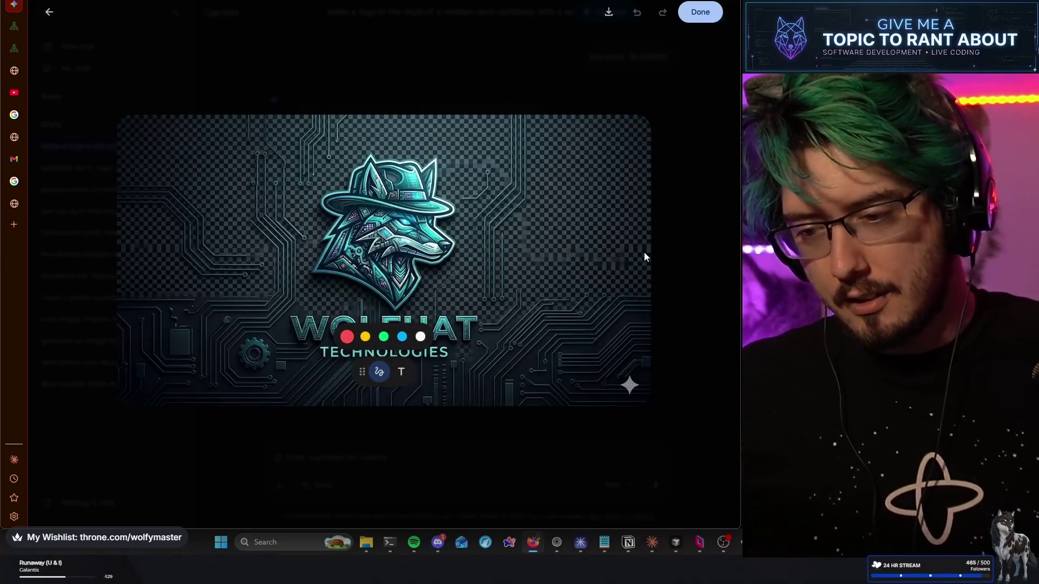
click(661, 246)
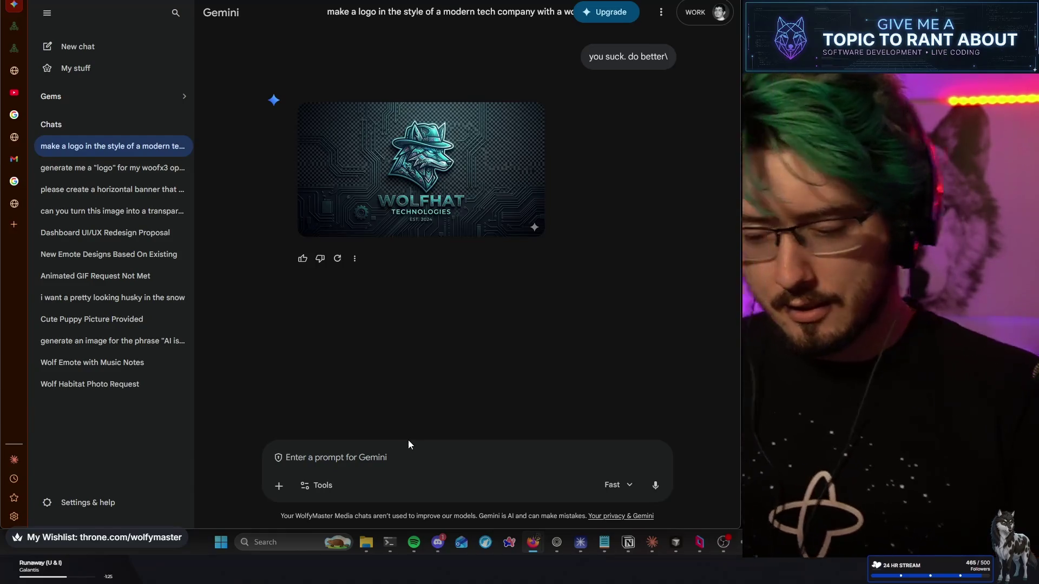
Send 'i hate it. try a different' design, then view the WolfyMaster colour palette page
text(i)
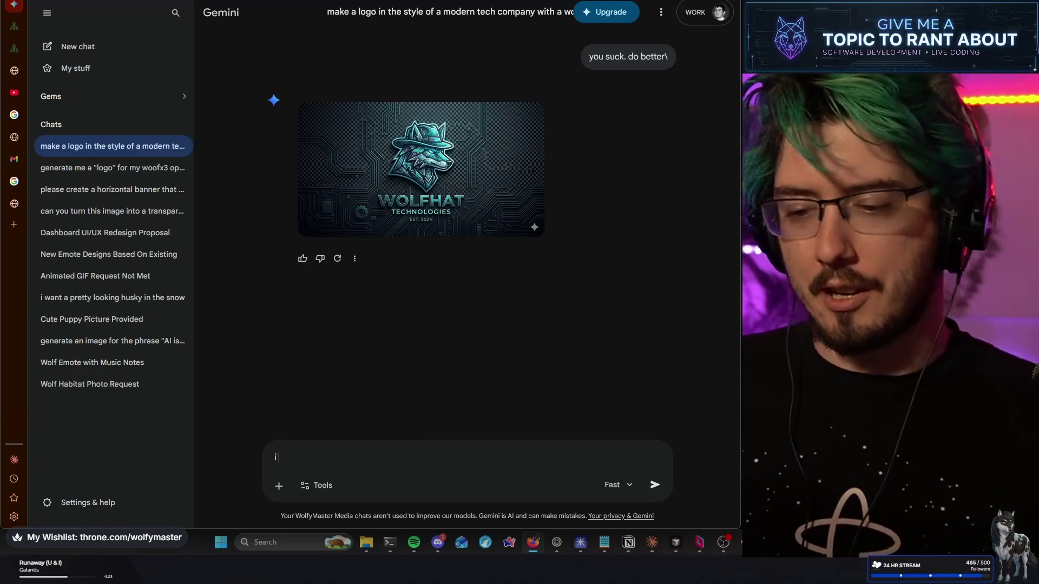
text( hate i)
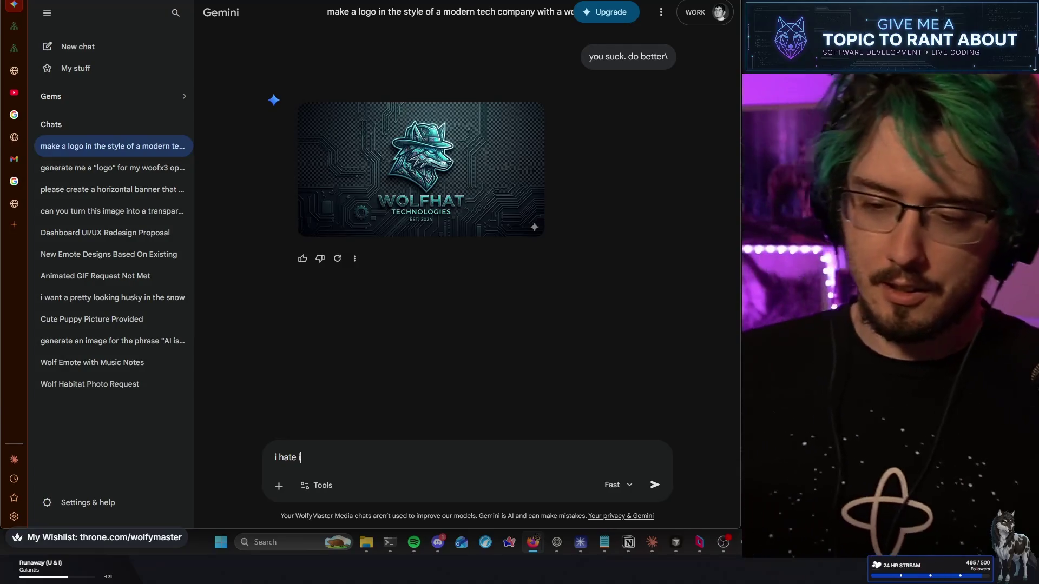
text(t. )
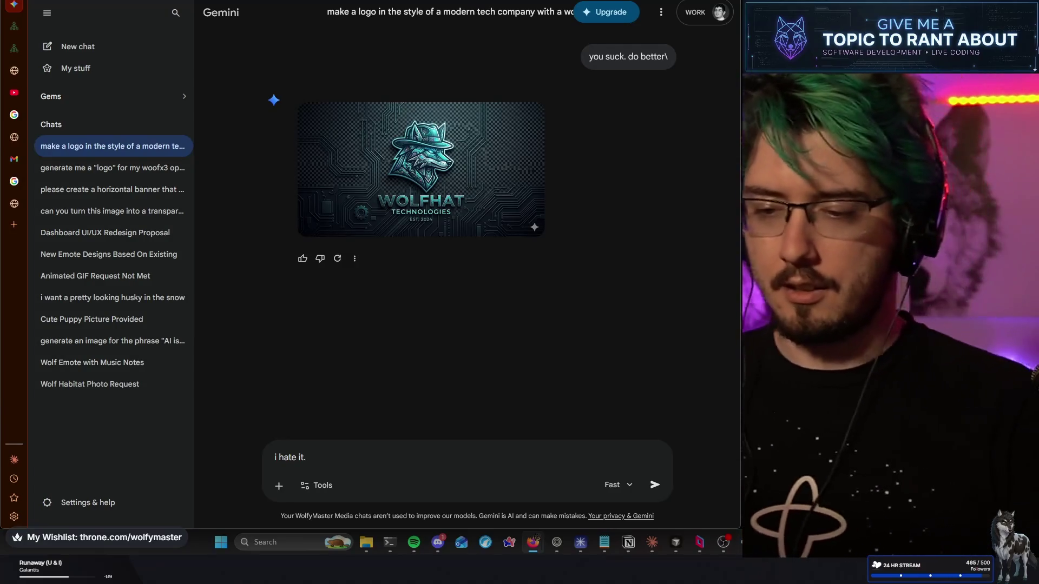
text(try a different design)
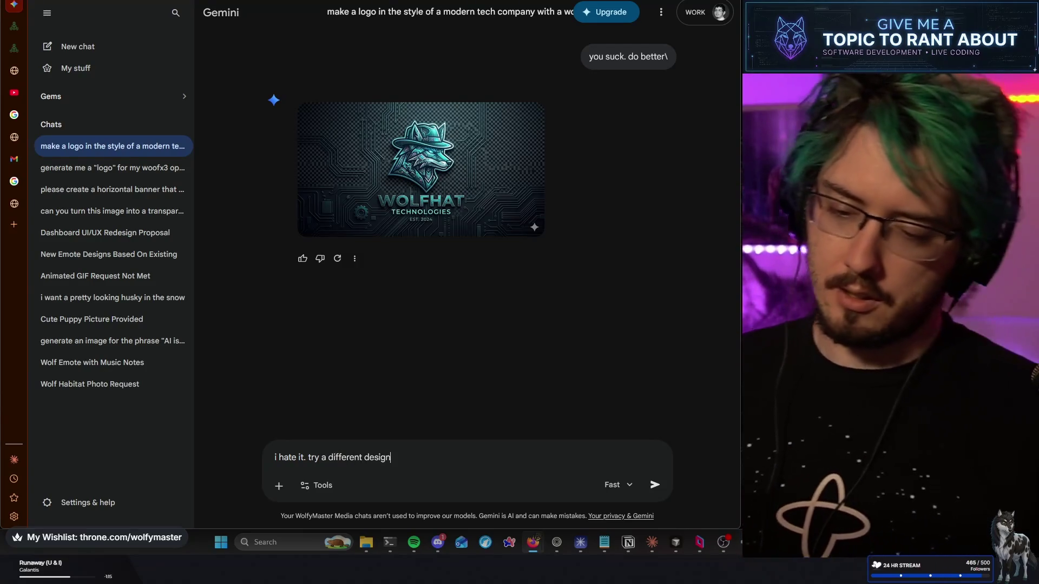
key(Return)
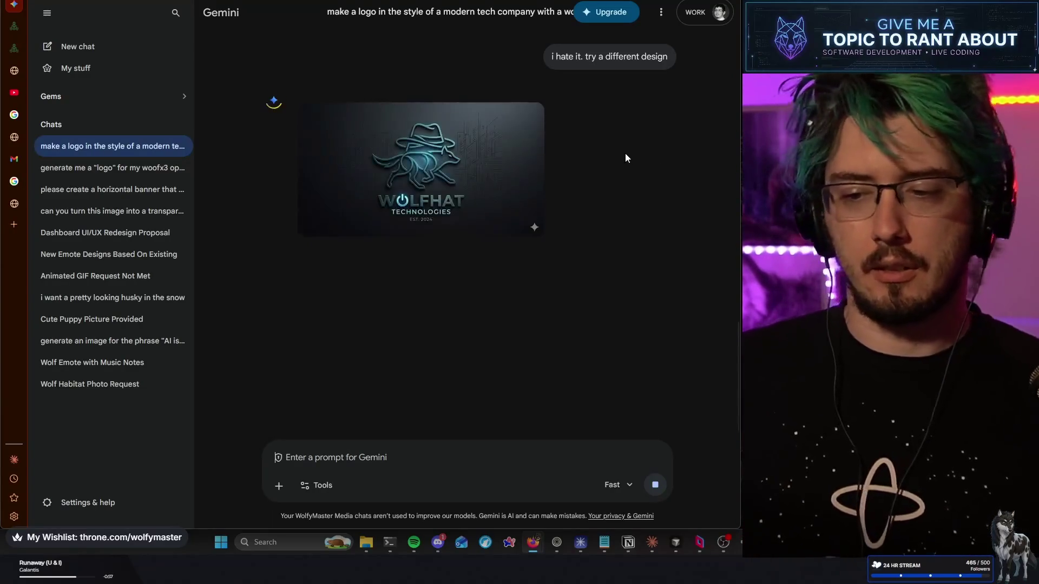
click(14, 203)
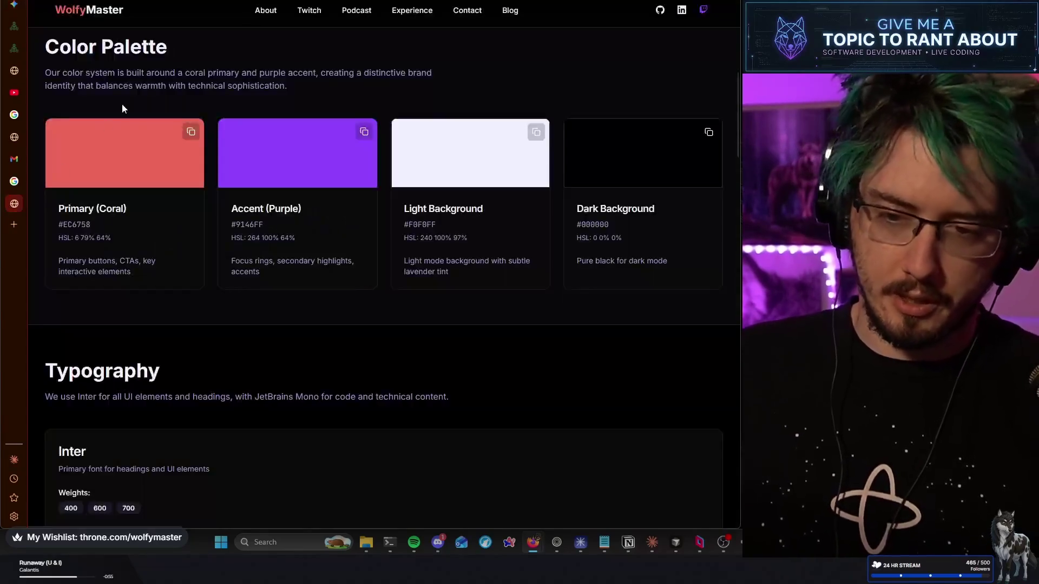
Look over the colour palette and other open tabs, close Gmail, and return to Gemini
click(216, 1)
click(575, 107)
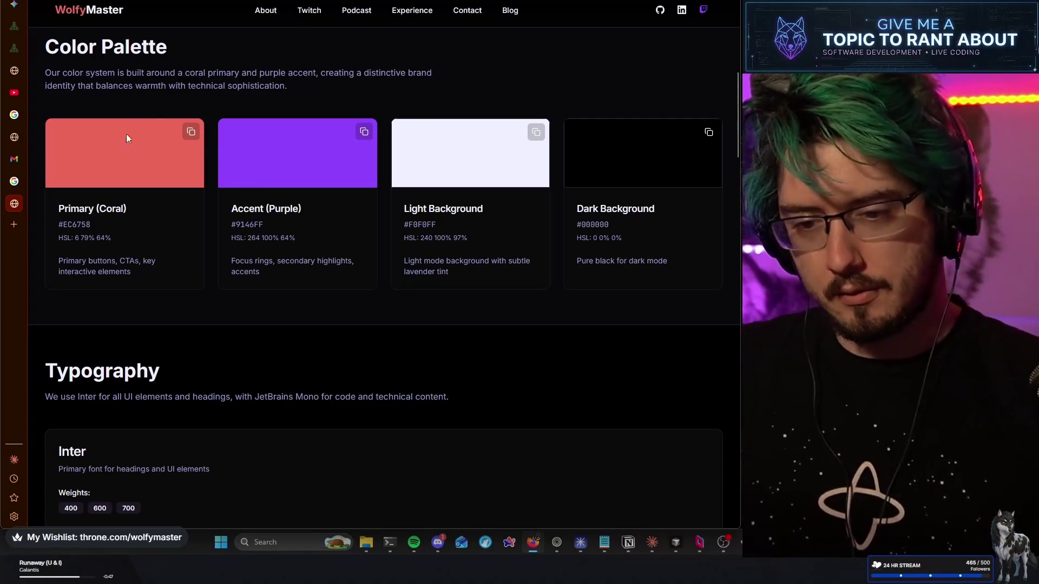
click(16, 184)
click(16, 160)
click(14, 137)
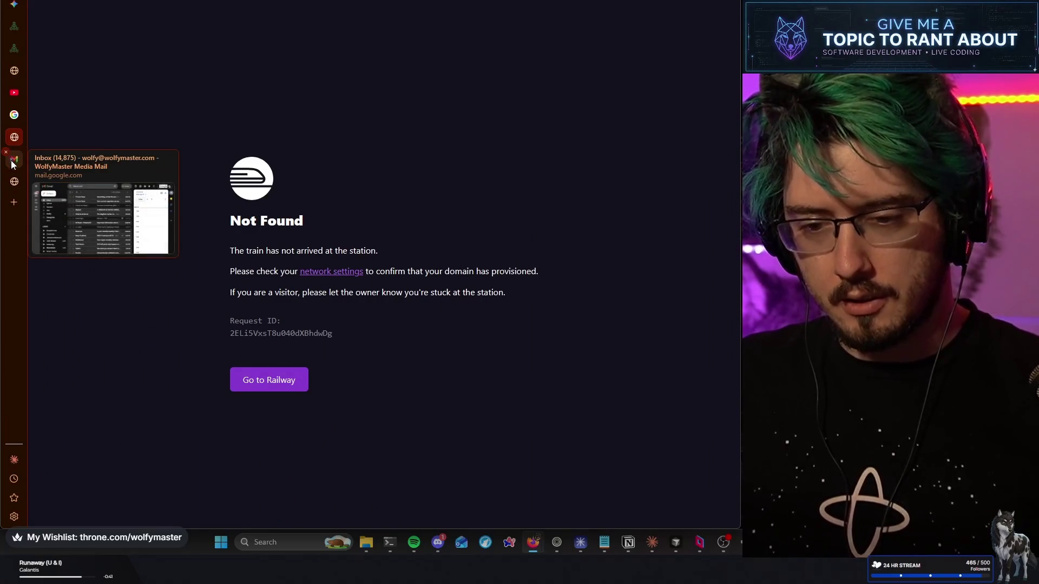
click(6, 152)
click(16, 6)
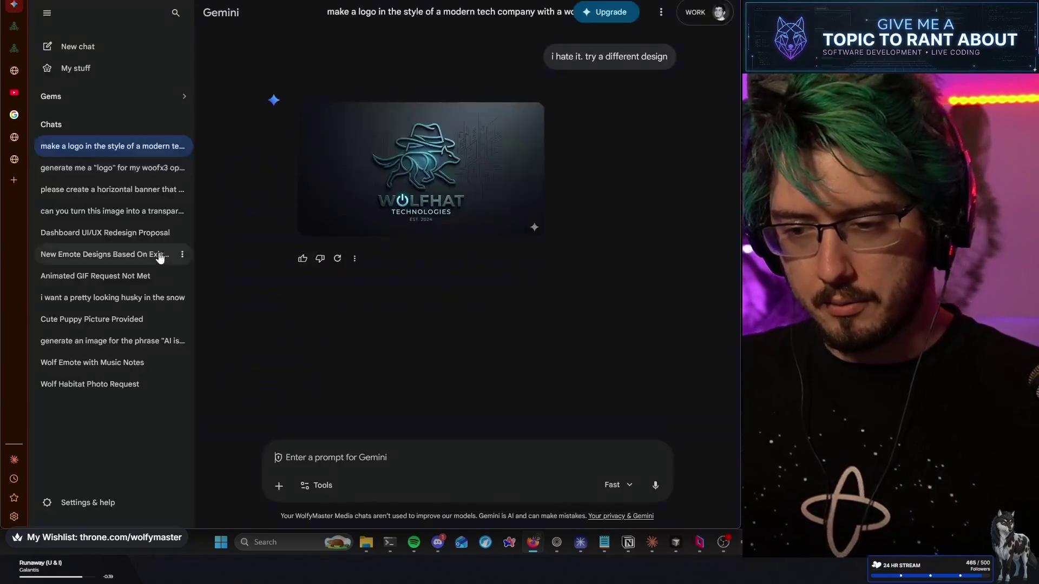
click(412, 171)
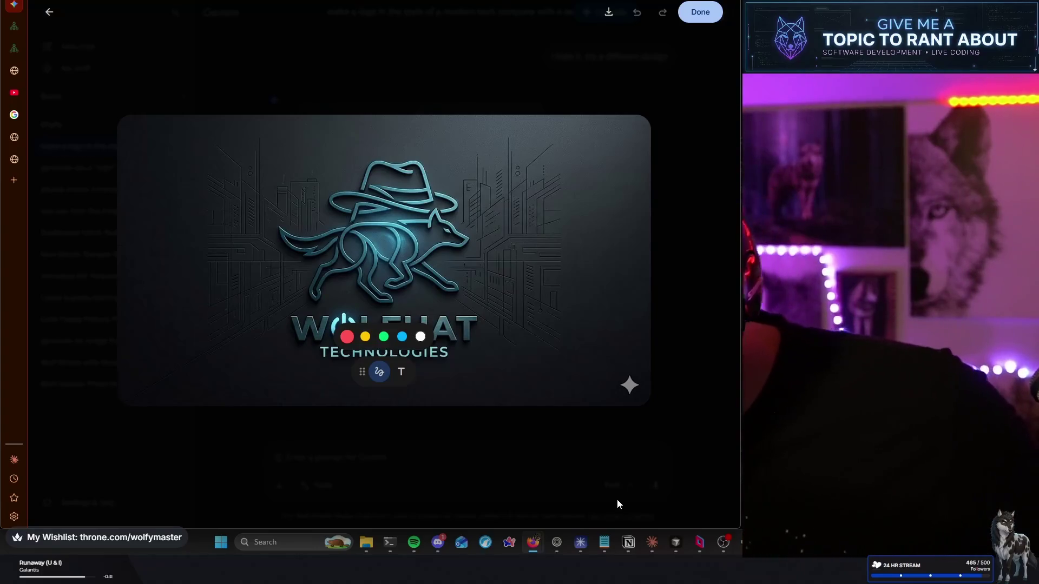
key(Escape)
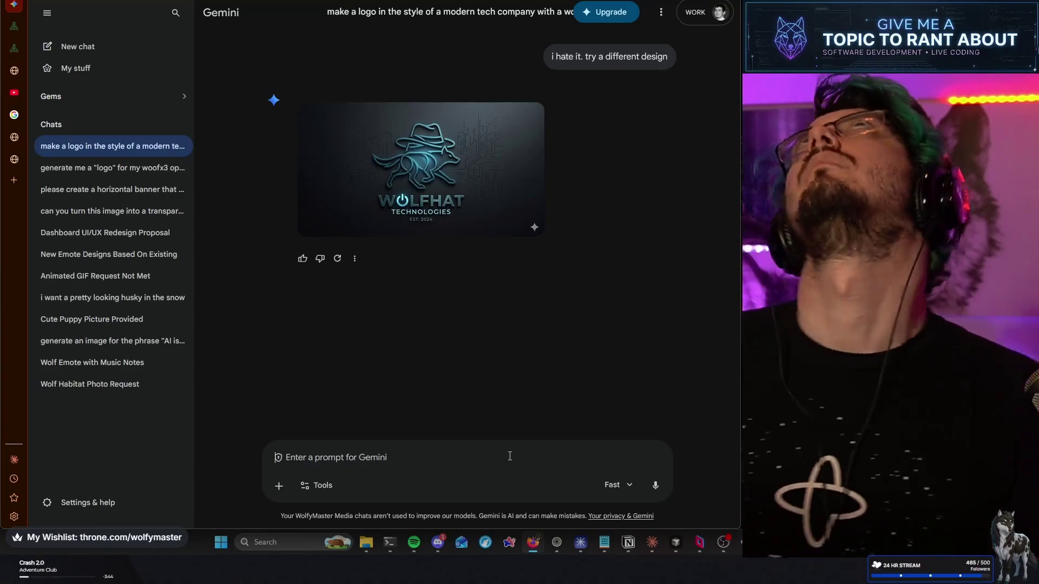
text(wol)
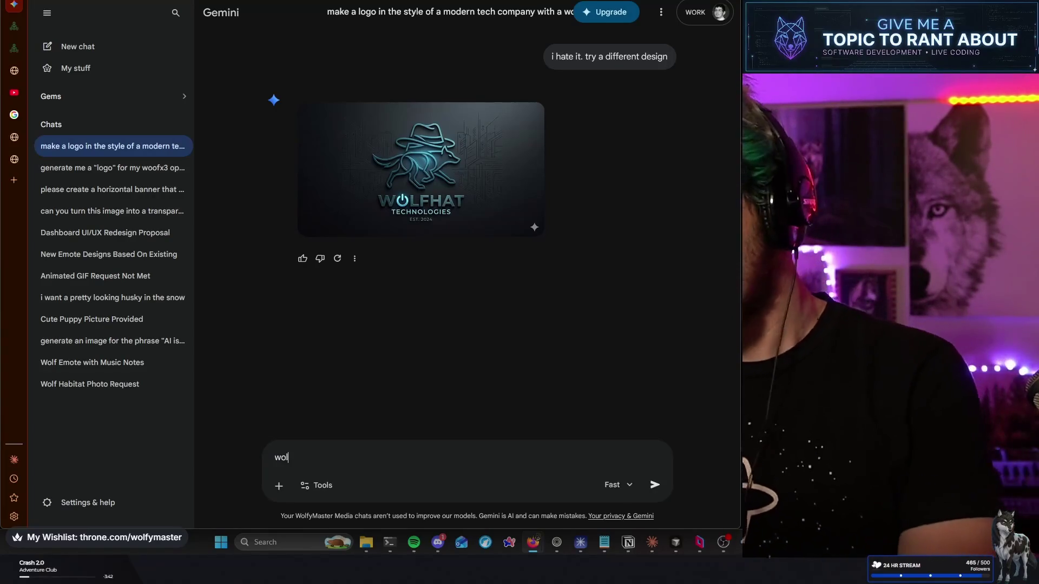
text(f wearing fed)
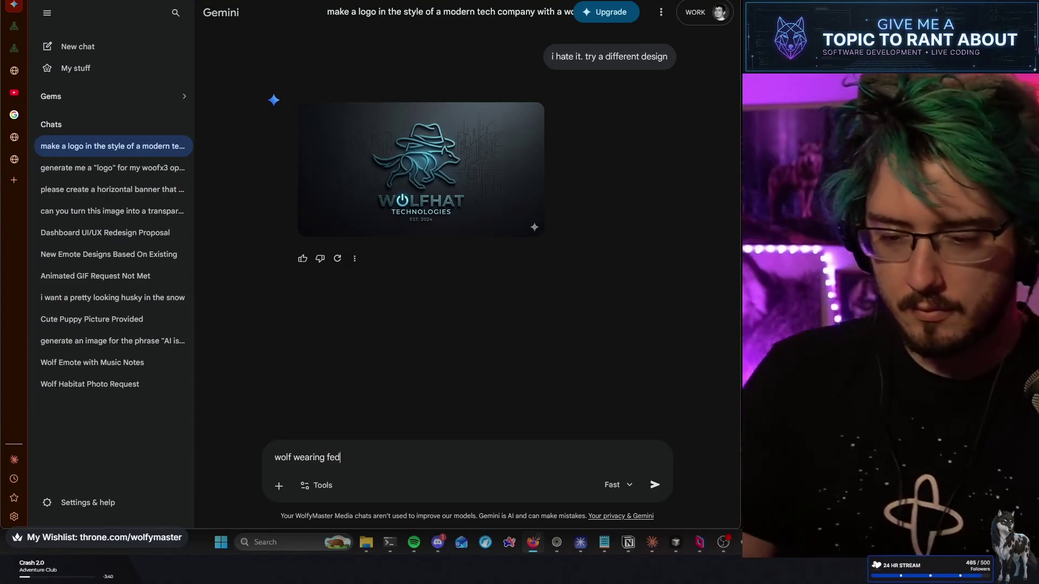
text(ora with the lead)
Finish and send the prompt 'wolf wearing fedora with the least amount of detail possible.'
key(BackSpace)
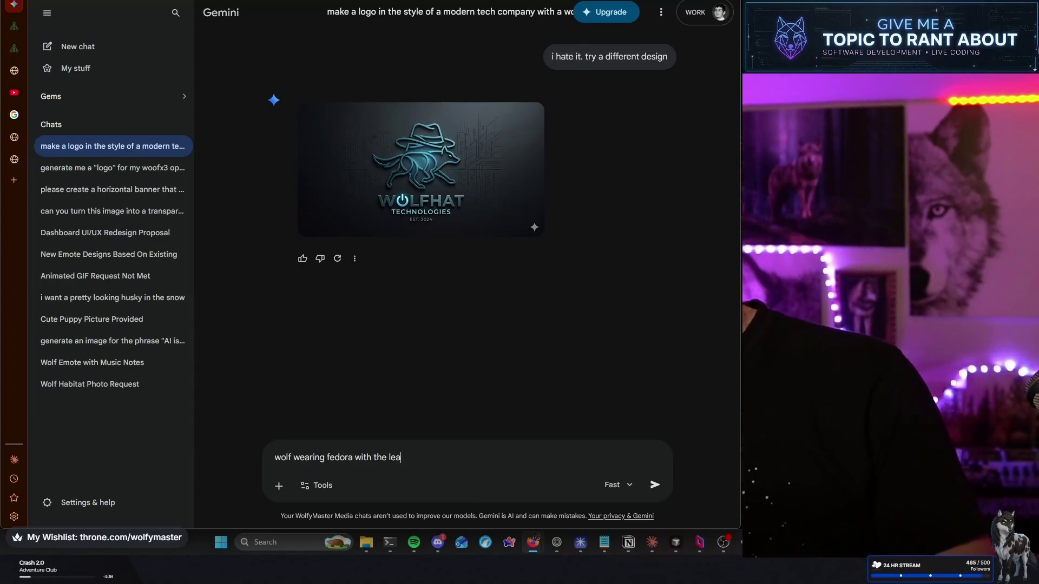
text(y a)
key(BackSpace)
key(BackSpace)
key(BackSpace)
text(t )
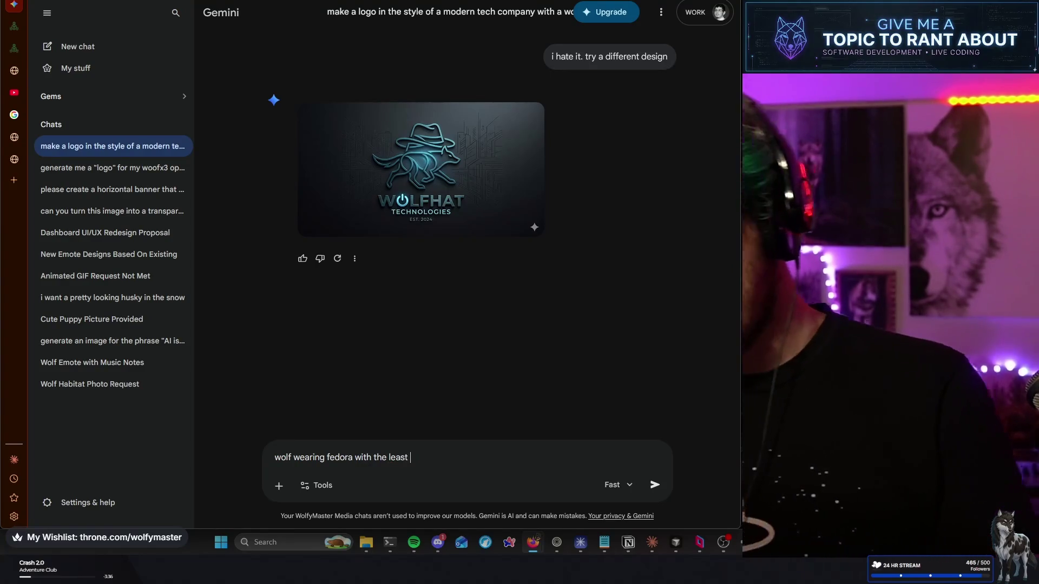
text(mamount of d)
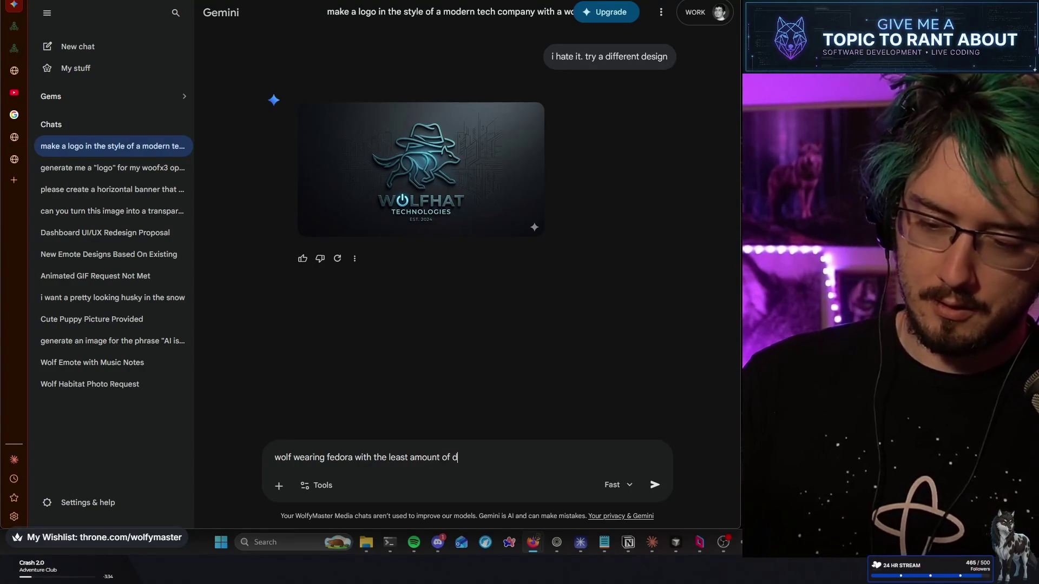
text(etail possible.)
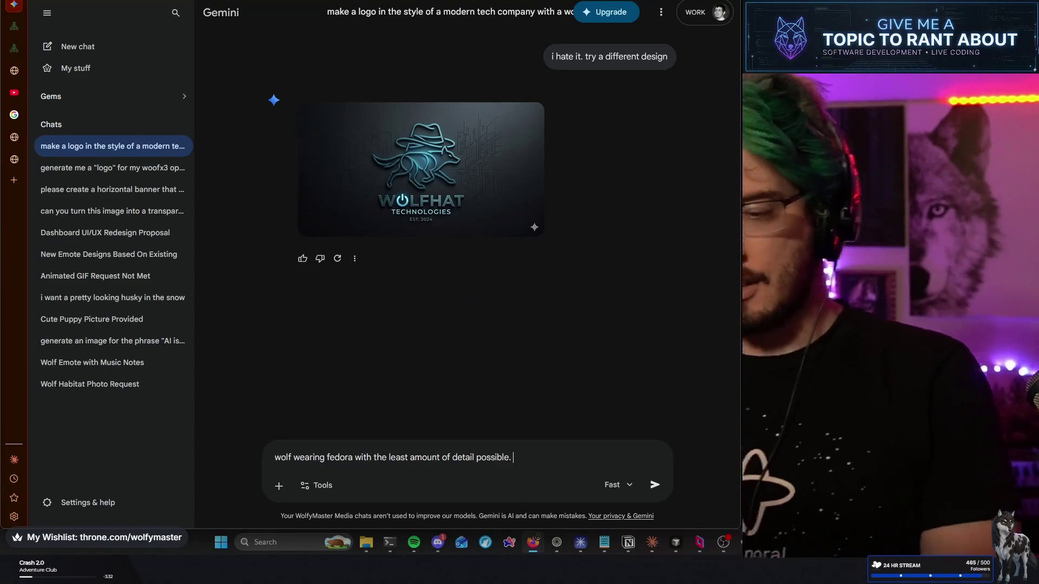
key(Return)
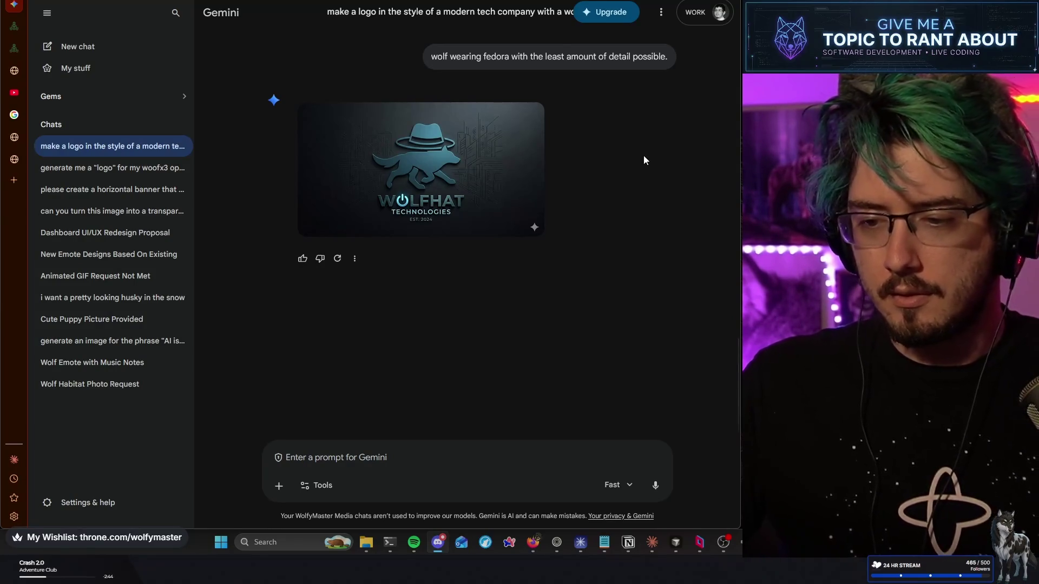
scroll(644, 157, up, 2)
scroll(643, 151, down, 3)
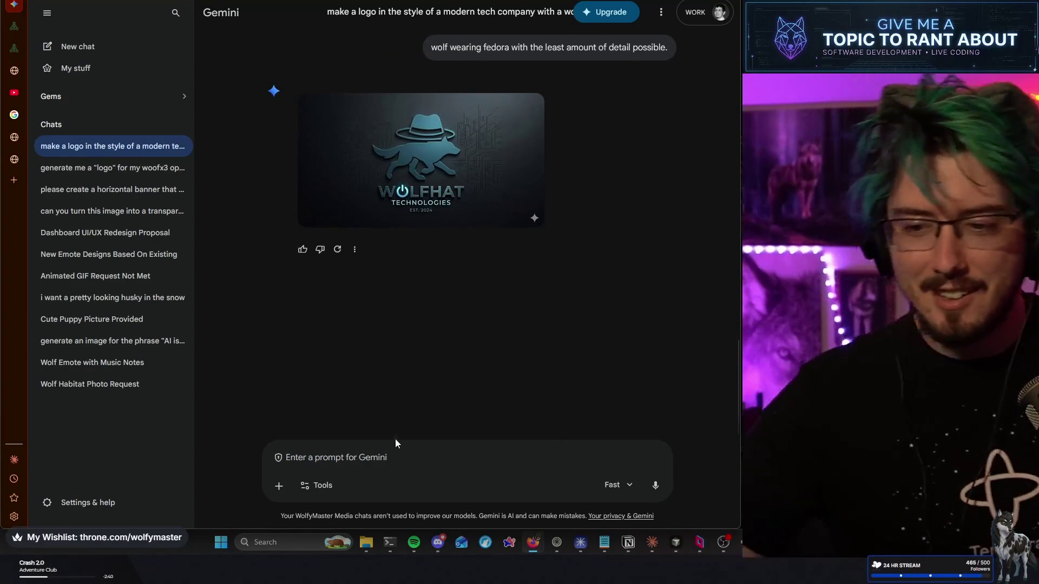
mouse_move(357, 192)
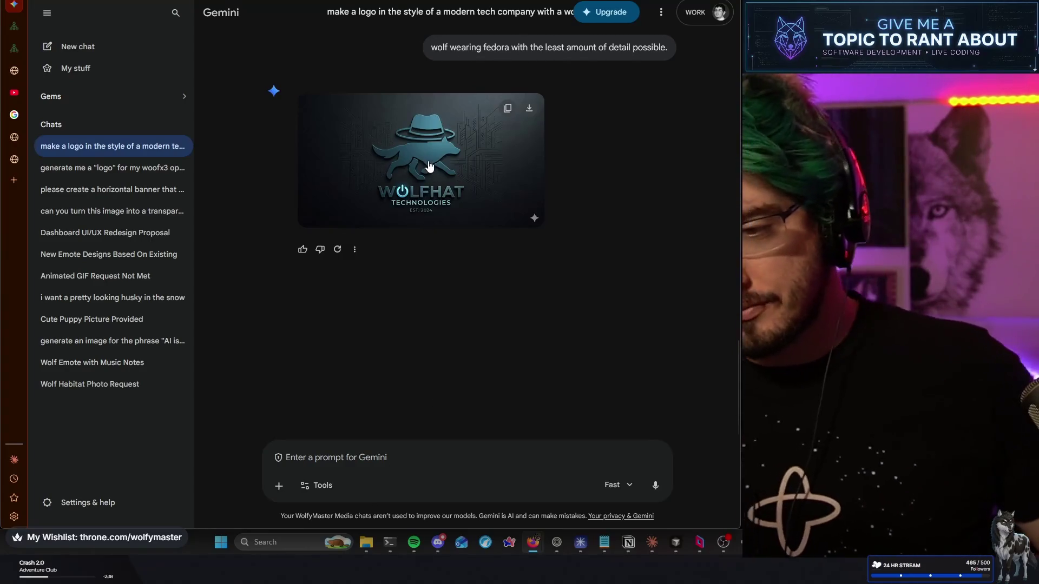
click(430, 166)
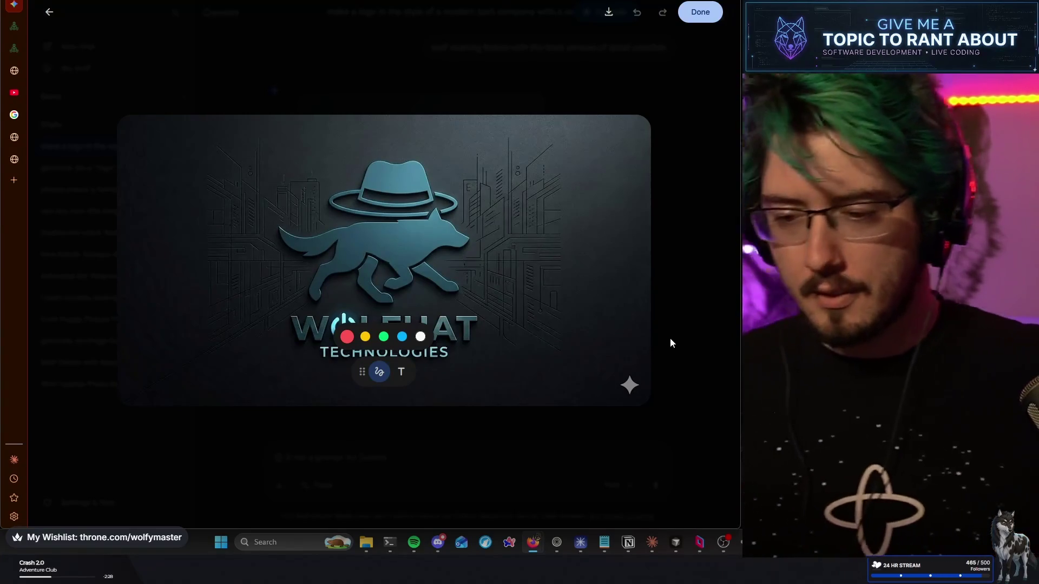
click(676, 294)
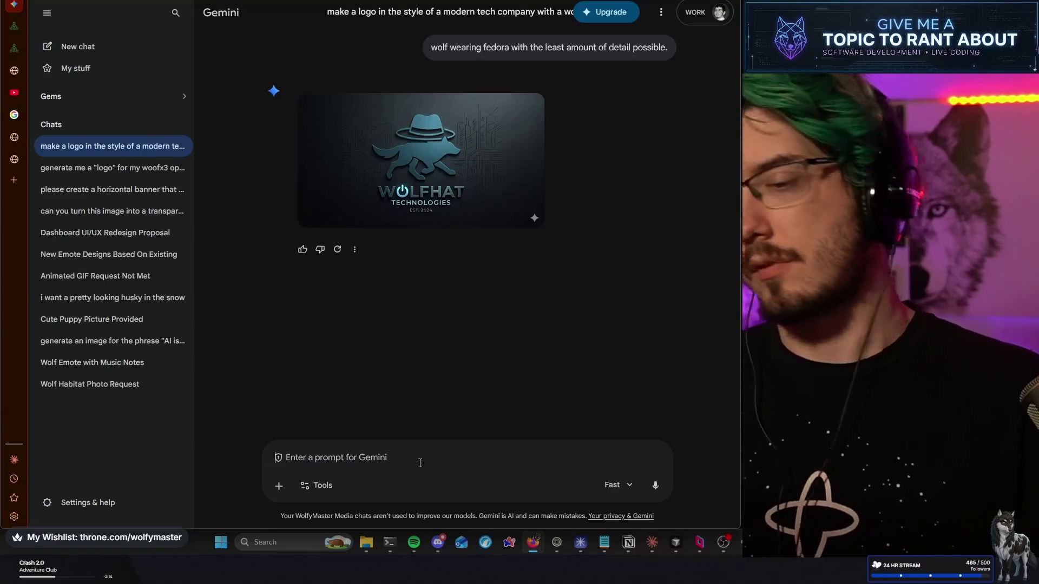
Ask Gemini what style the Docker, Discord or Twitter logos are done in, and read its reply
text(what d)
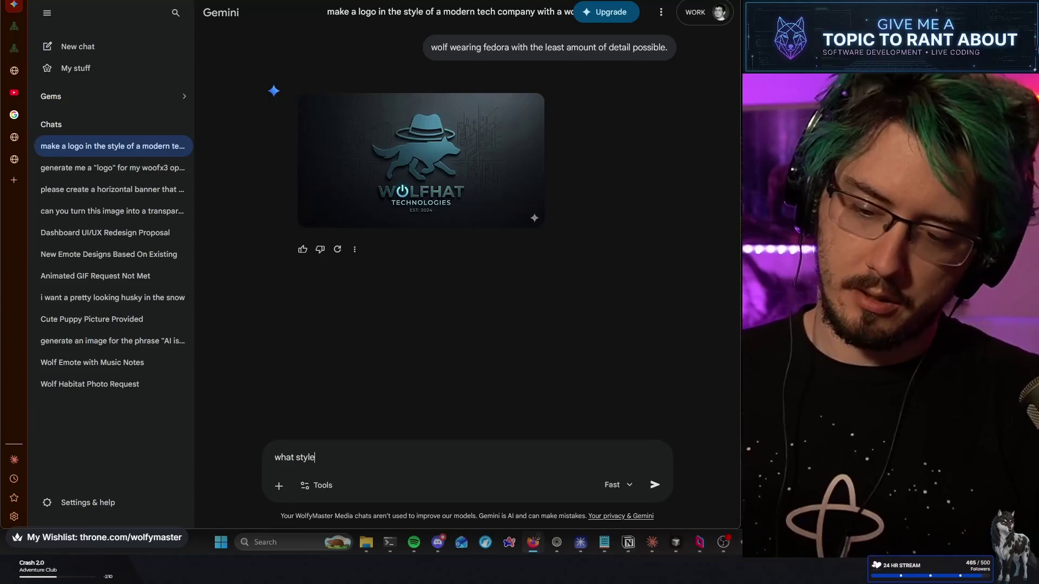
text(e is the doc)
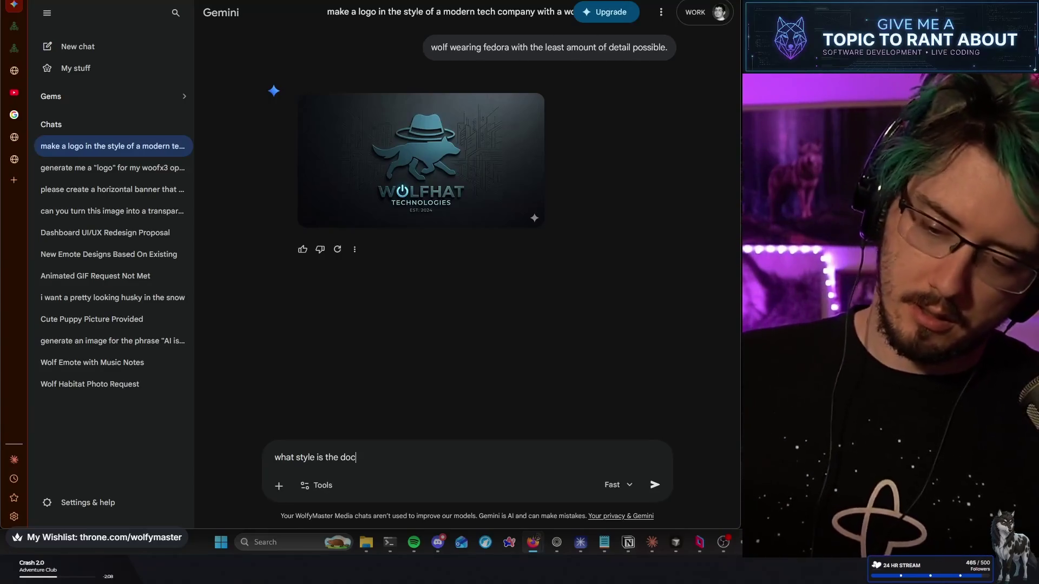
text(ker logo discord ortwitter logo d)
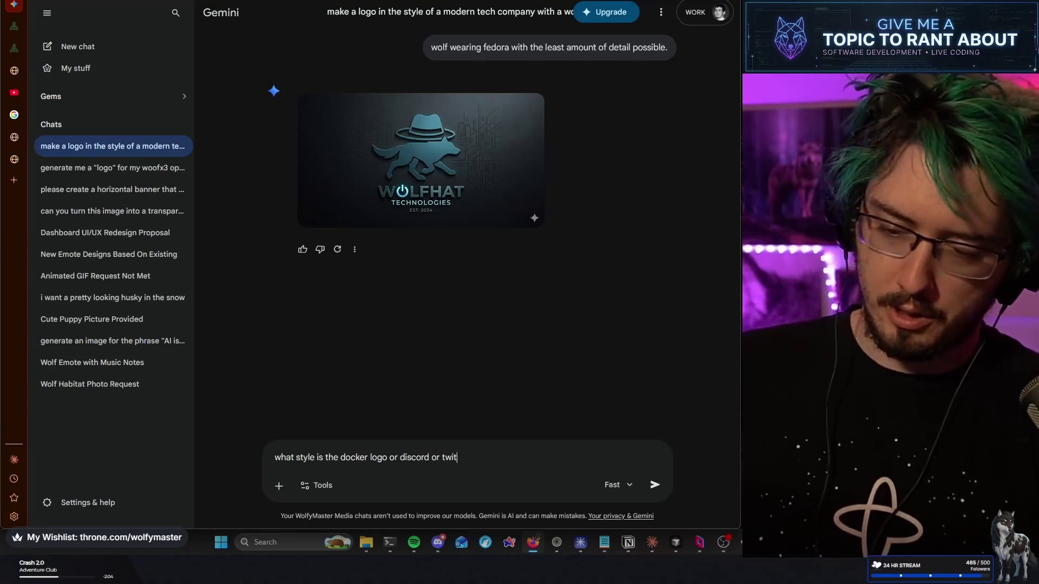
text(one in?)
key(Return)
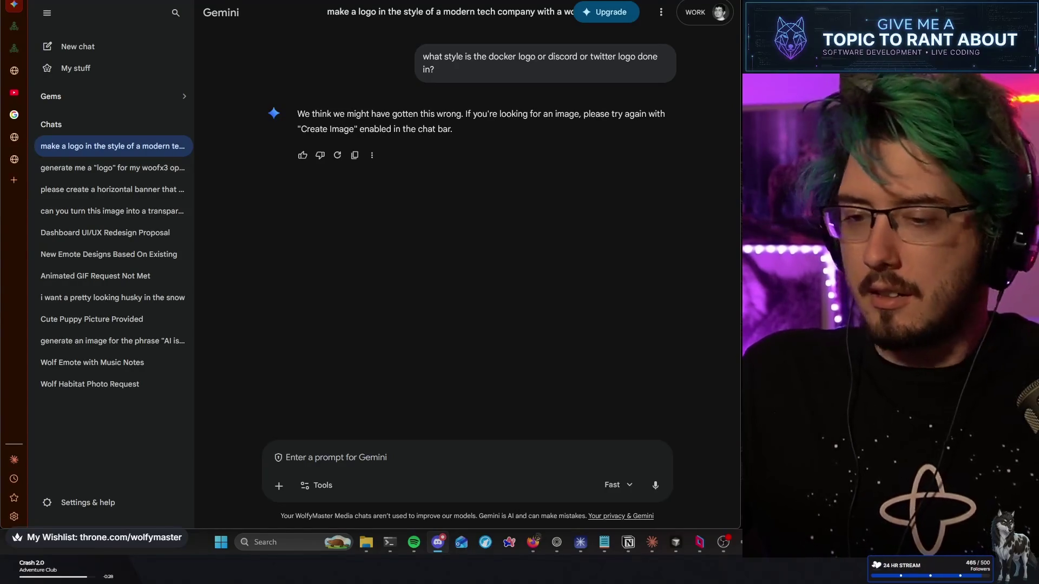
click(492, 171)
scroll(491, 171, up, 2)
scroll(491, 171, down, 2)
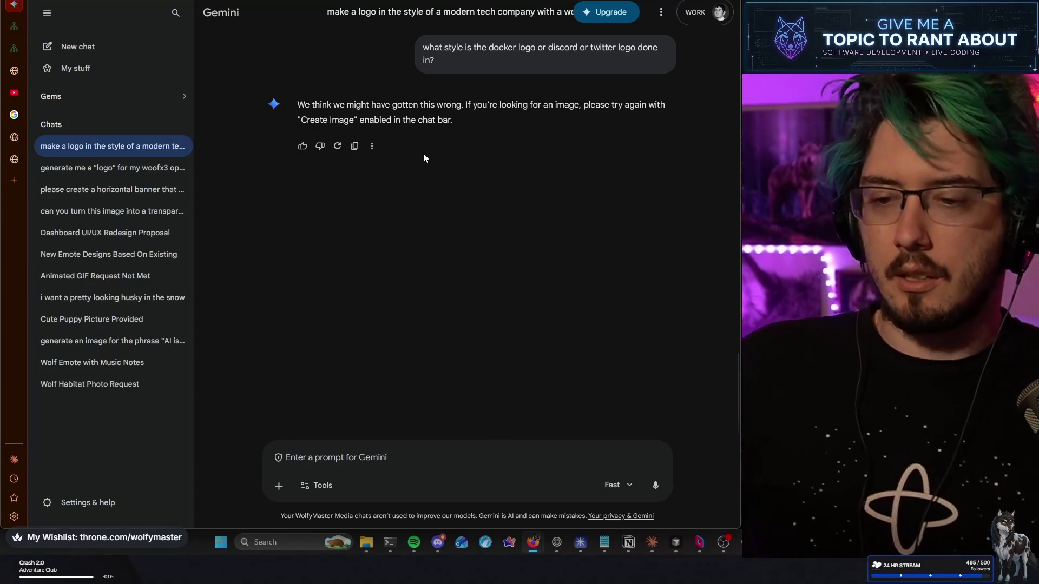
scroll(391, 209, up, 3)
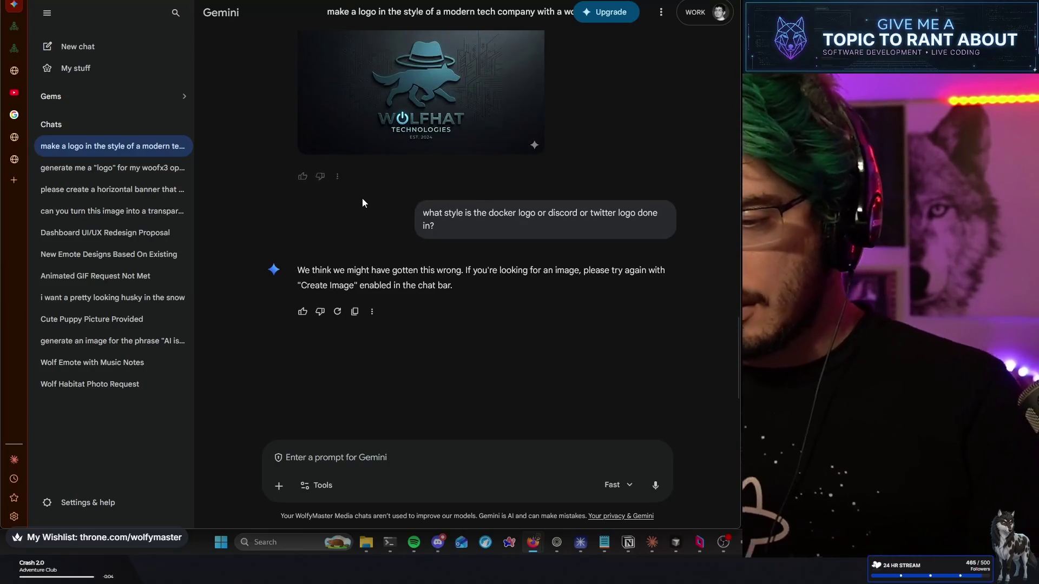
scroll(362, 198, down, 3)
Search the web for the Discord and Twitter logos in new tabs
click(14, 179)
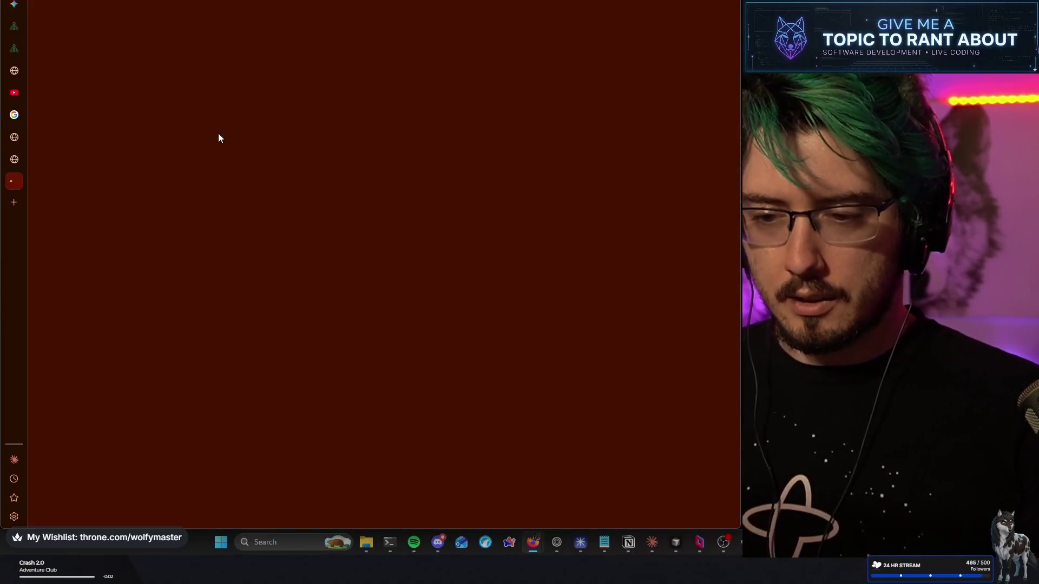
text(discord logo)
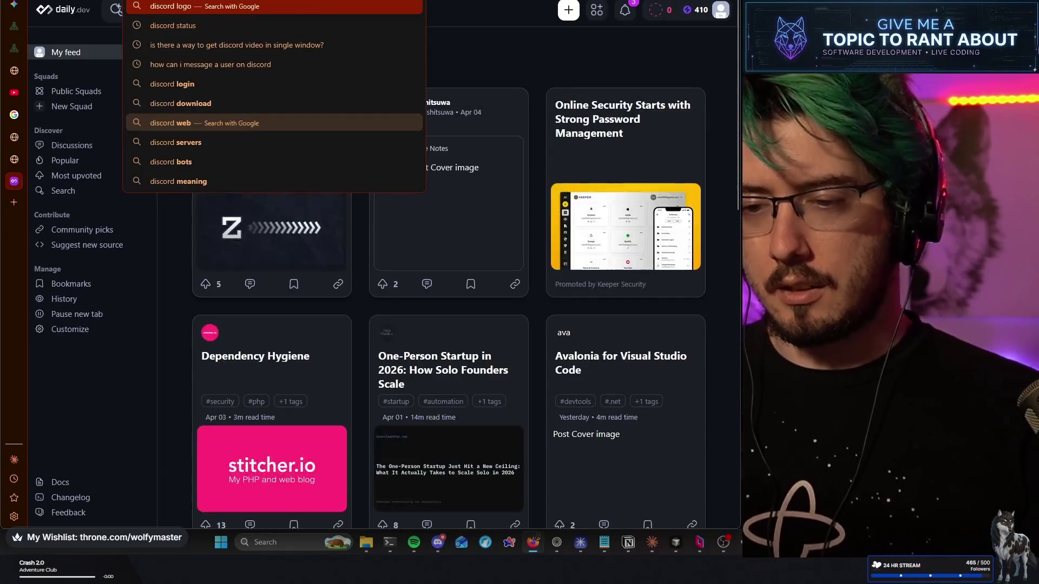
key(Return)
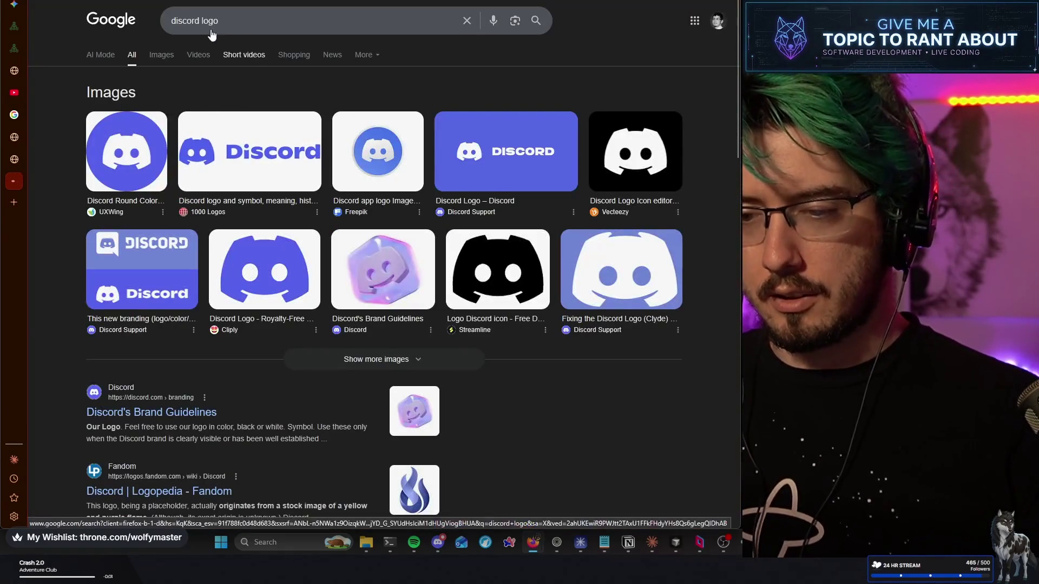
key(ctrl+t)
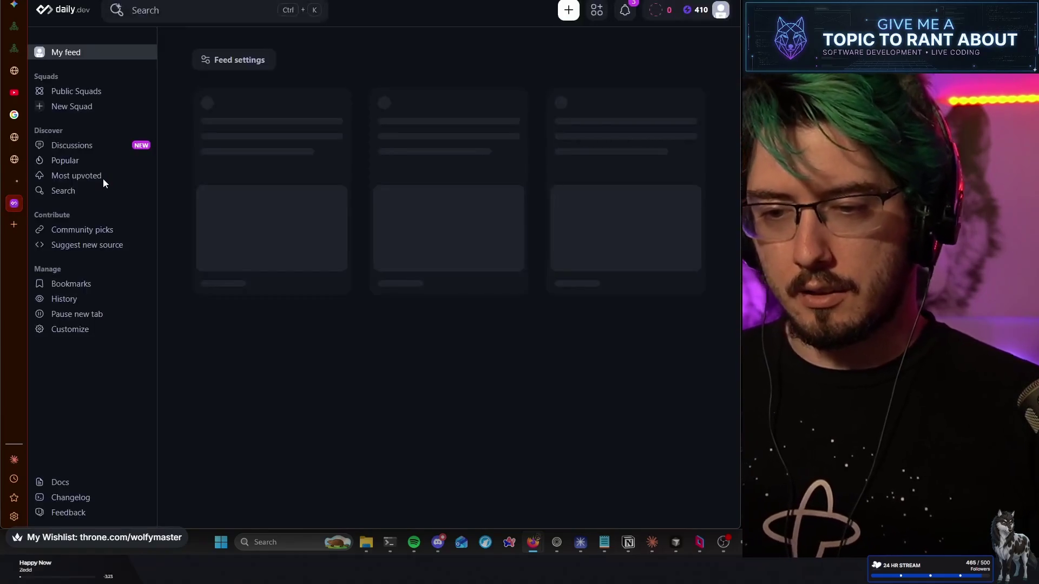
text(twitter logo)
key(Return)
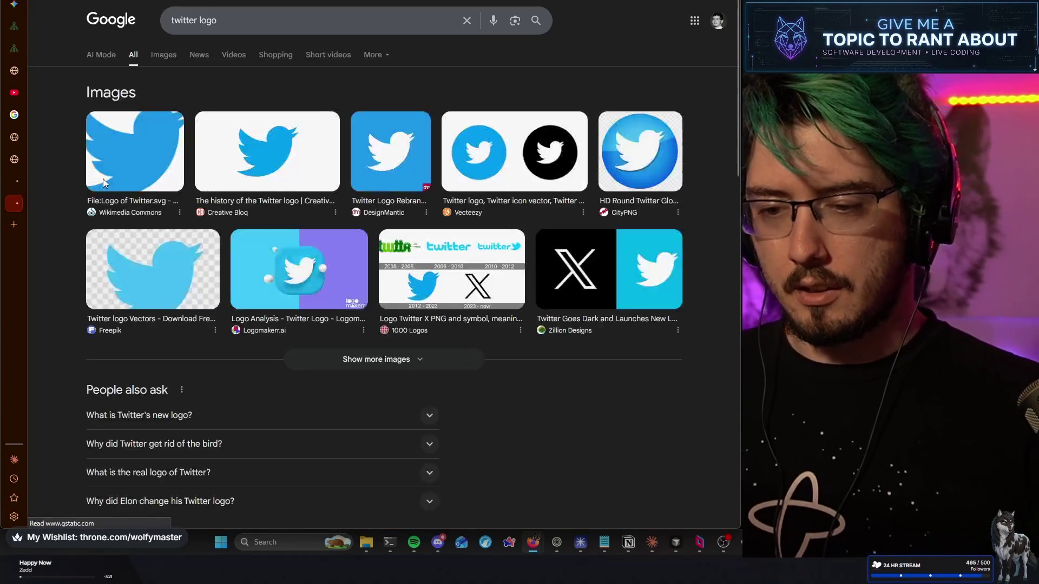
Search for the Spotify and Snapchat logos in new tabs, then return to the Spotify results
key(ctrl+t)
text(spo)
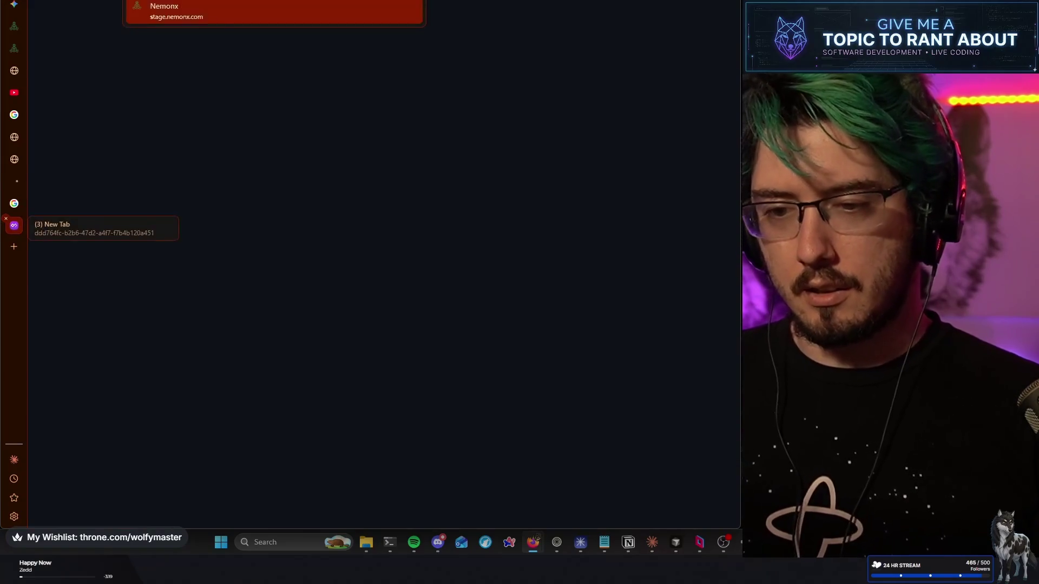
text(tify logo)
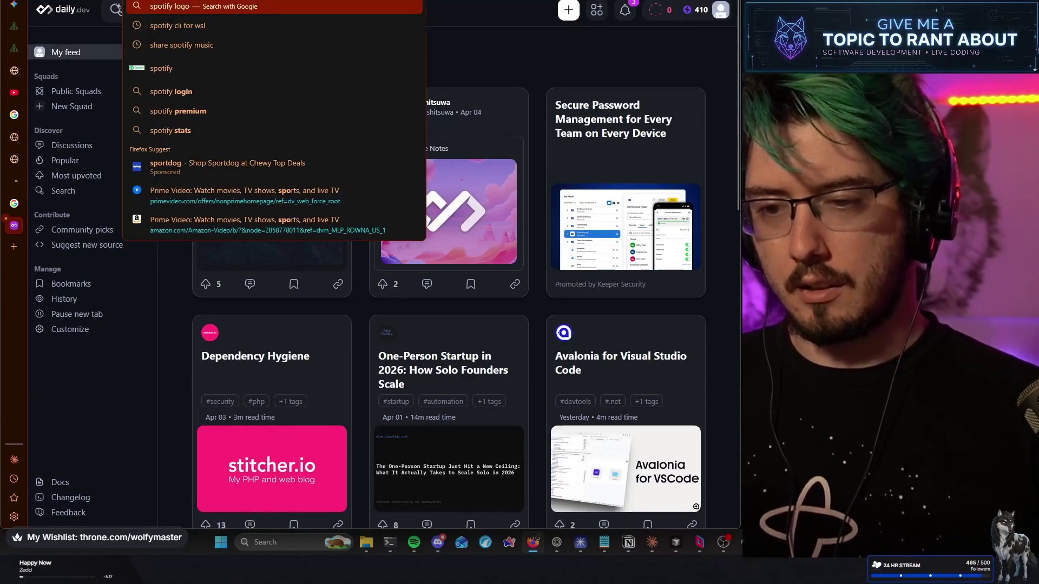
key(Return)
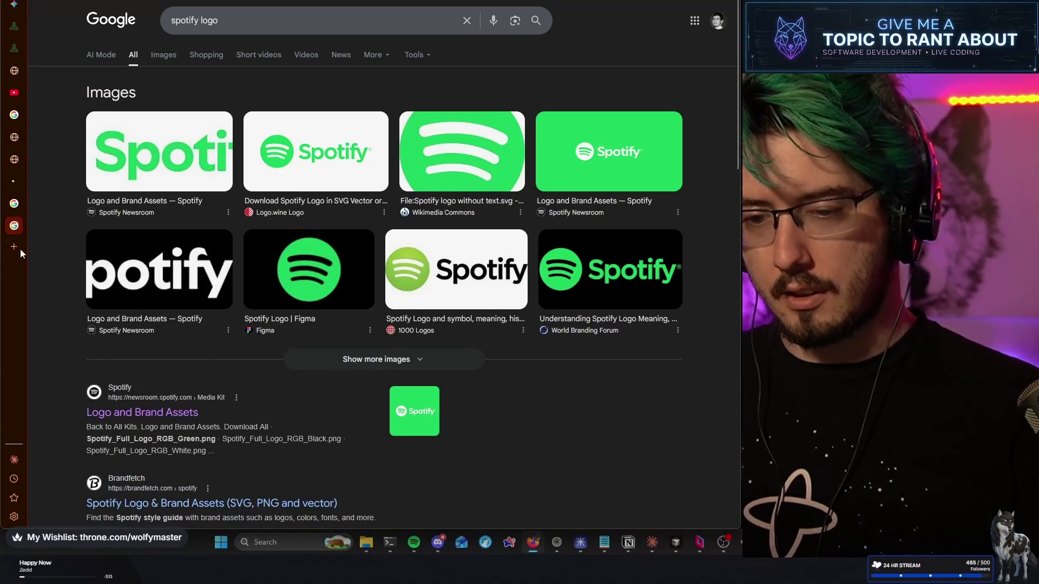
key(ctrl+t)
text(snapchatl)
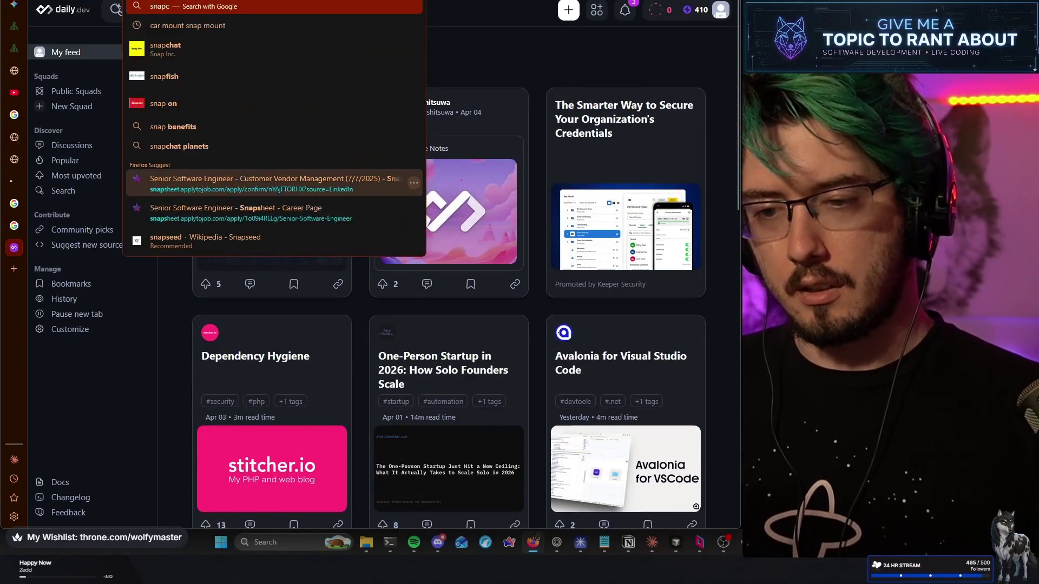
key(Return)
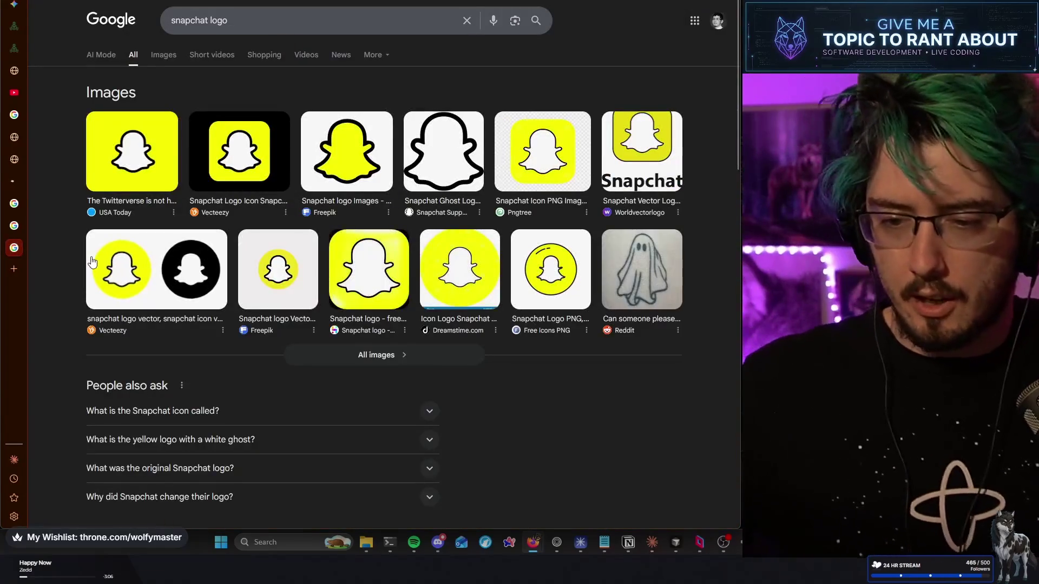
mouse_move(15, 232)
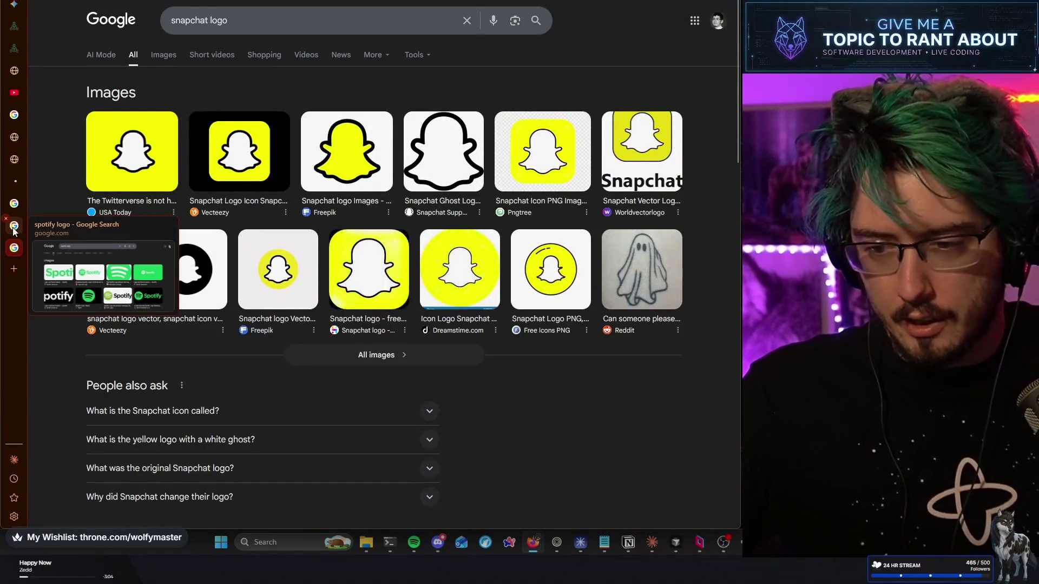
click(15, 230)
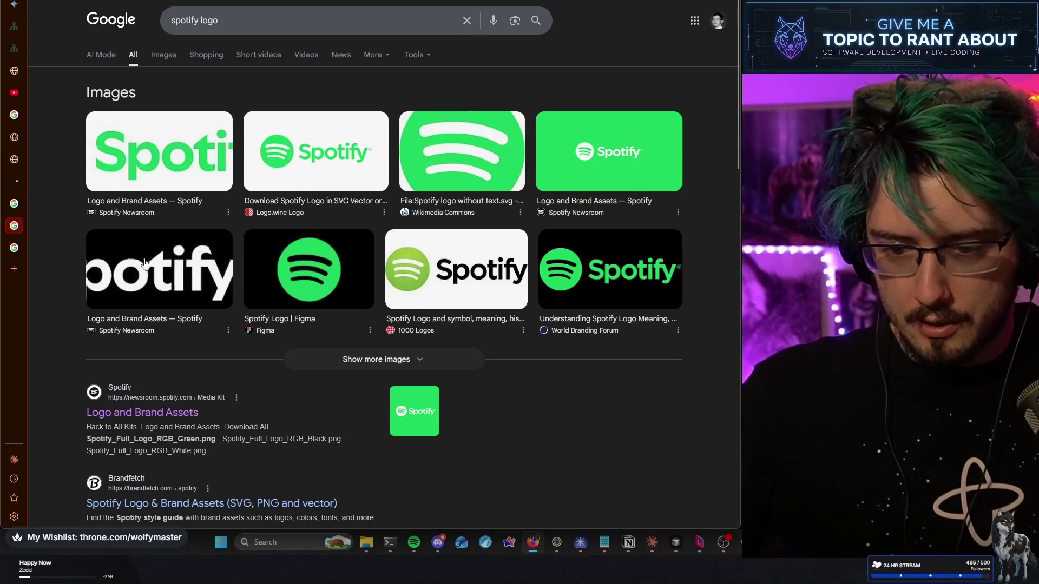
Compare the Twitter, Discord, Snapchat and Spotify logo results, then open a blank tab
click(17, 206)
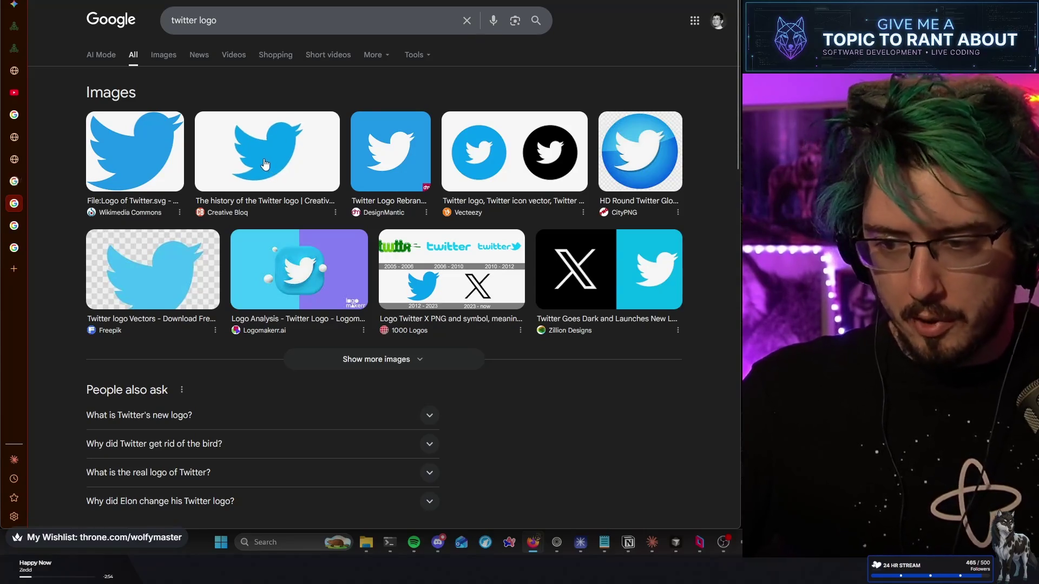
click(12, 184)
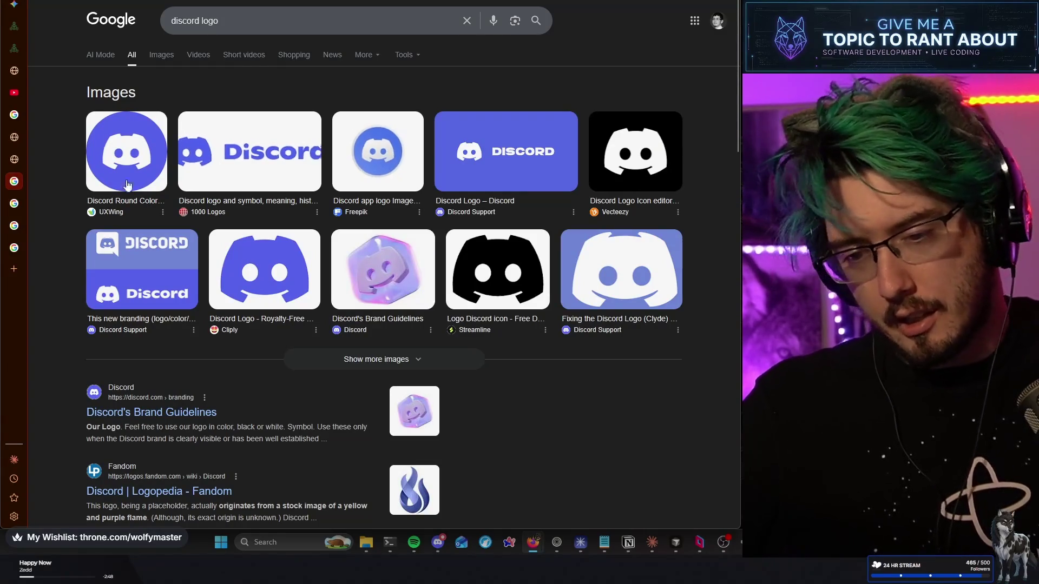
click(15, 248)
click(15, 232)
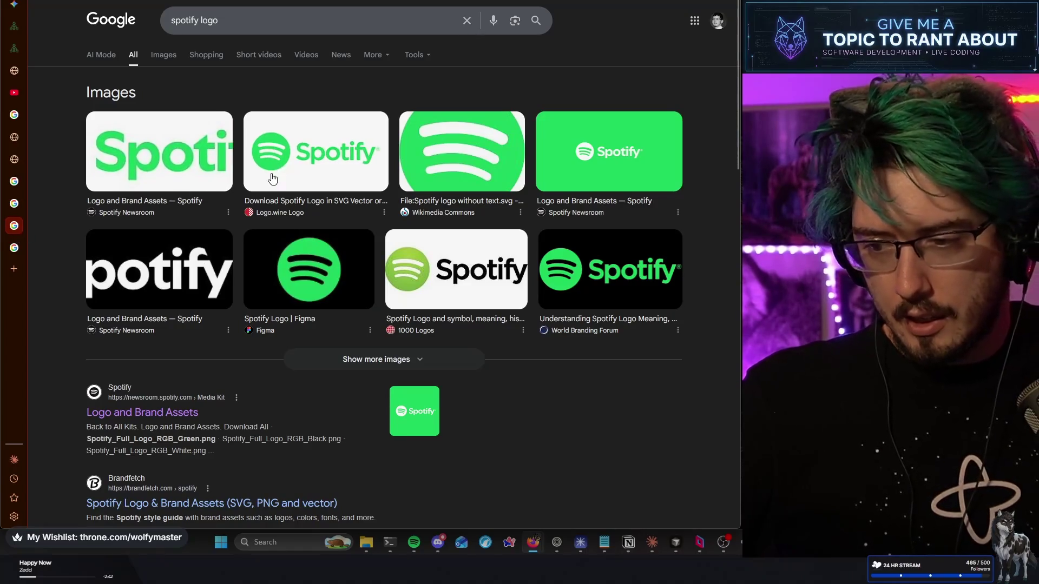
click(14, 205)
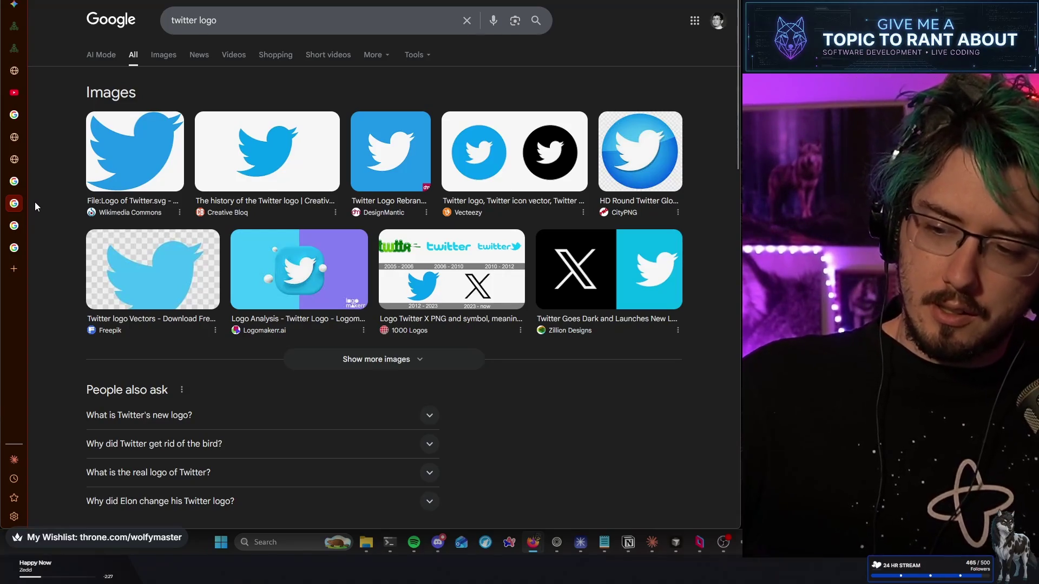
click(16, 184)
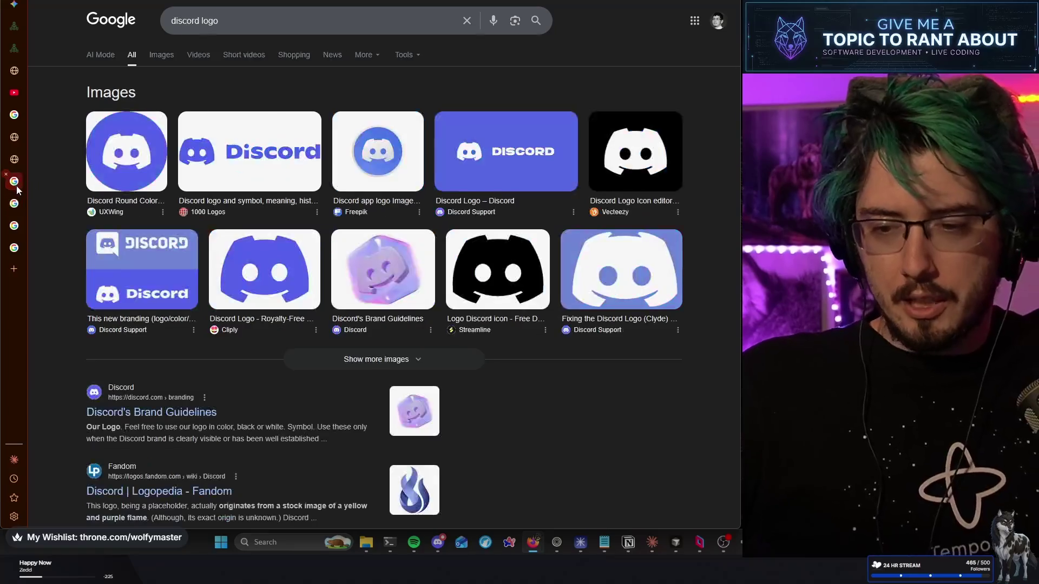
mouse_move(16, 208)
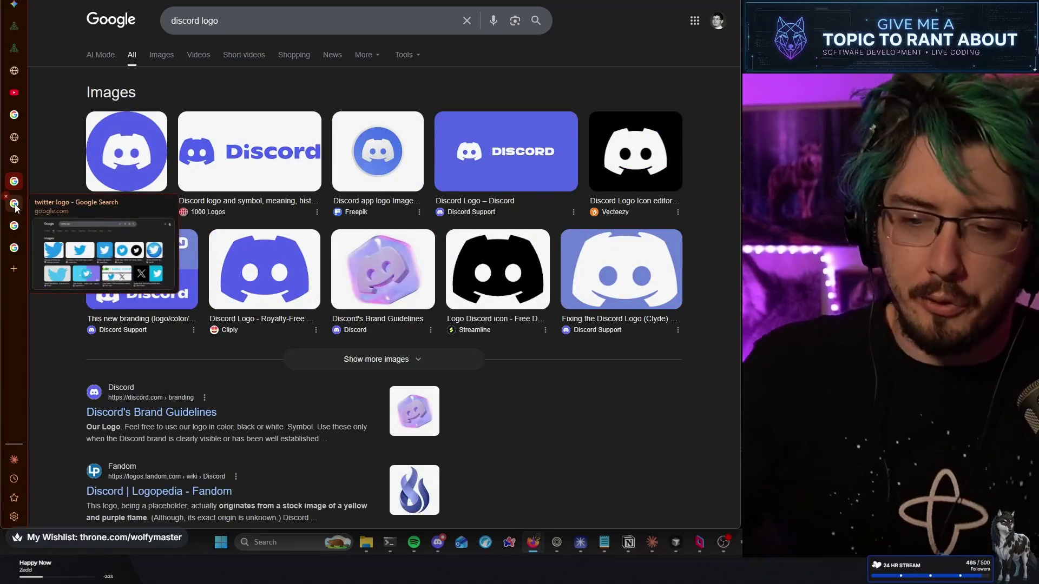
click(15, 211)
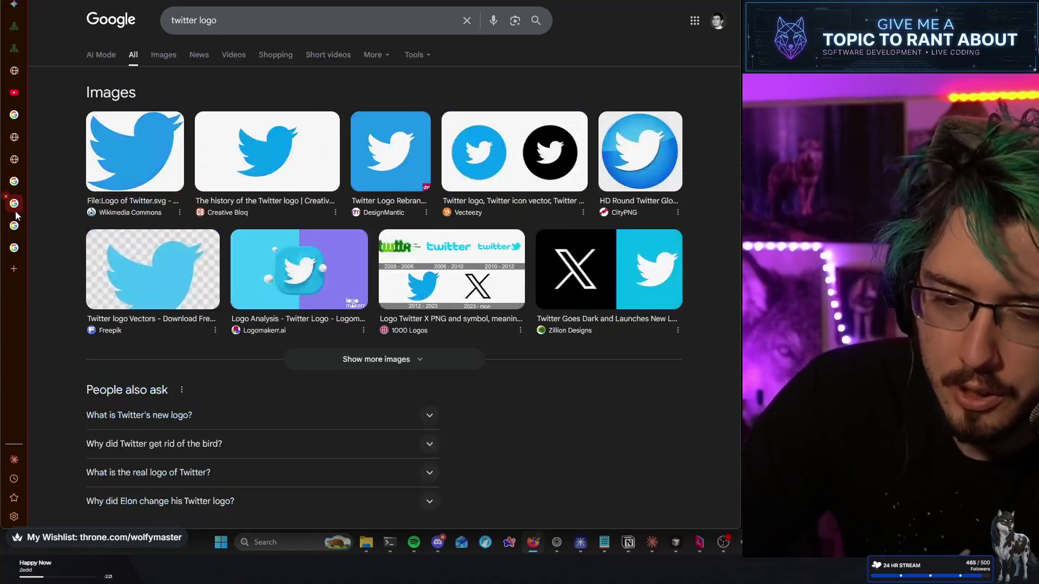
click(14, 227)
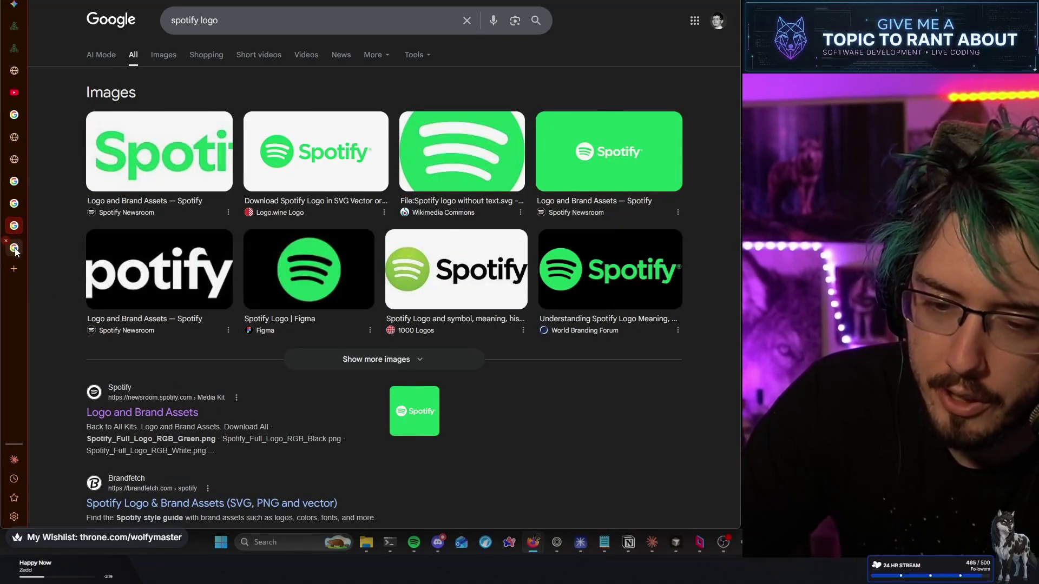
click(15, 249)
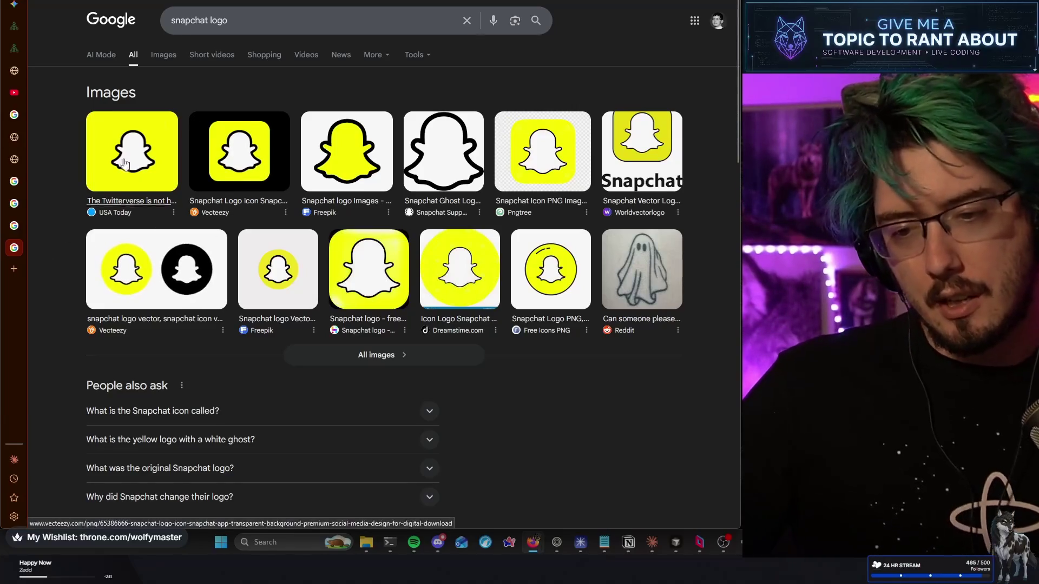
click(18, 271)
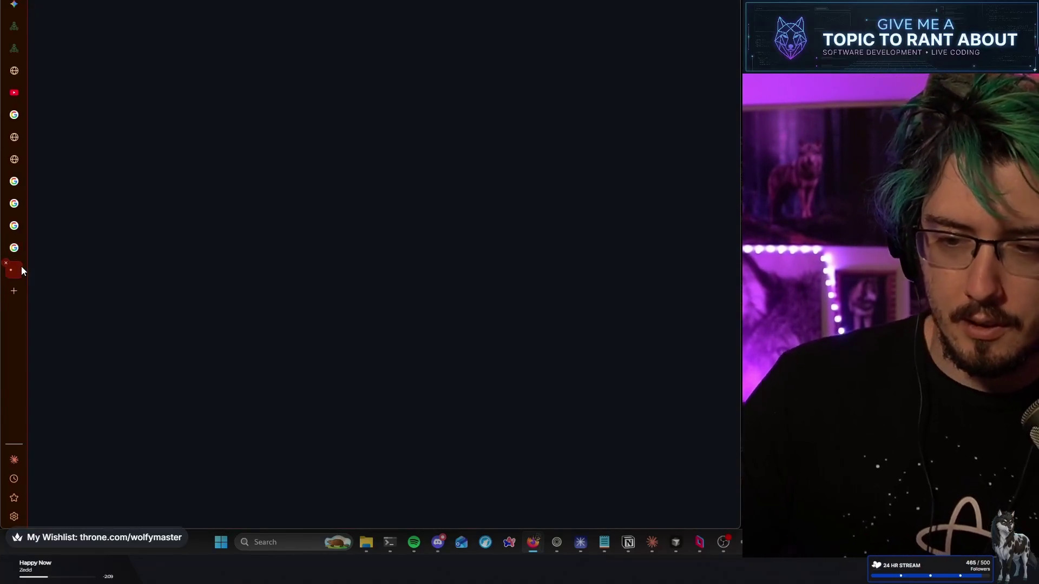
Search for 'twitch logo' and place its tab beside the Discord results
text(twitch logo)
key(Return)
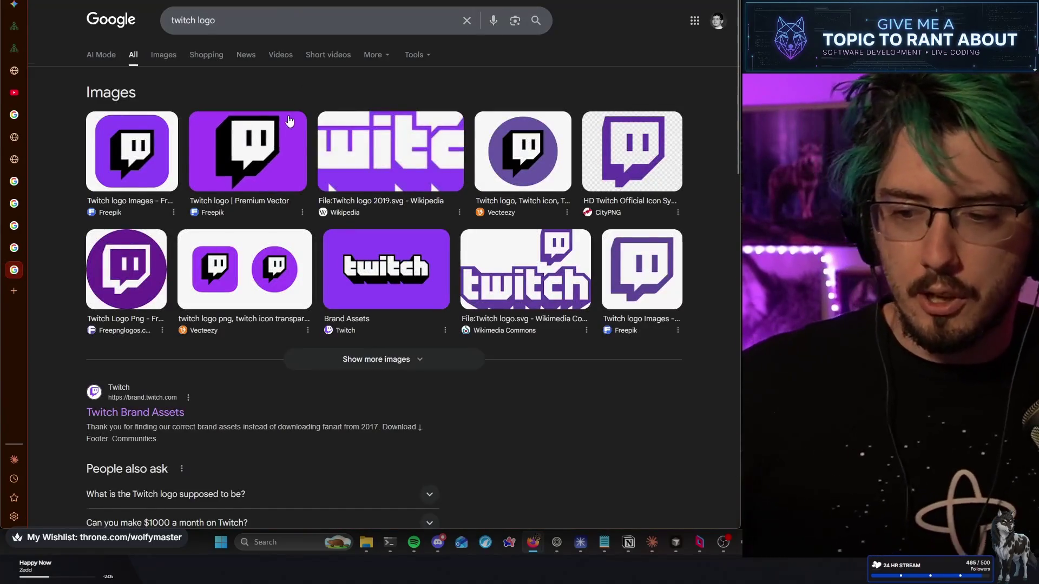
drag(14, 269, 16, 195)
click(14, 182)
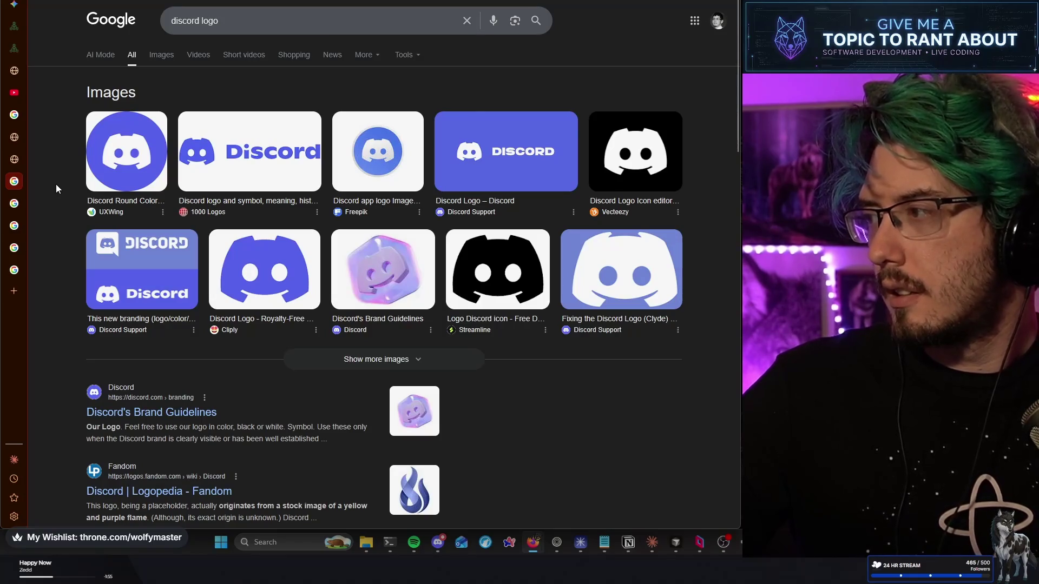
click(22, 201)
click(18, 189)
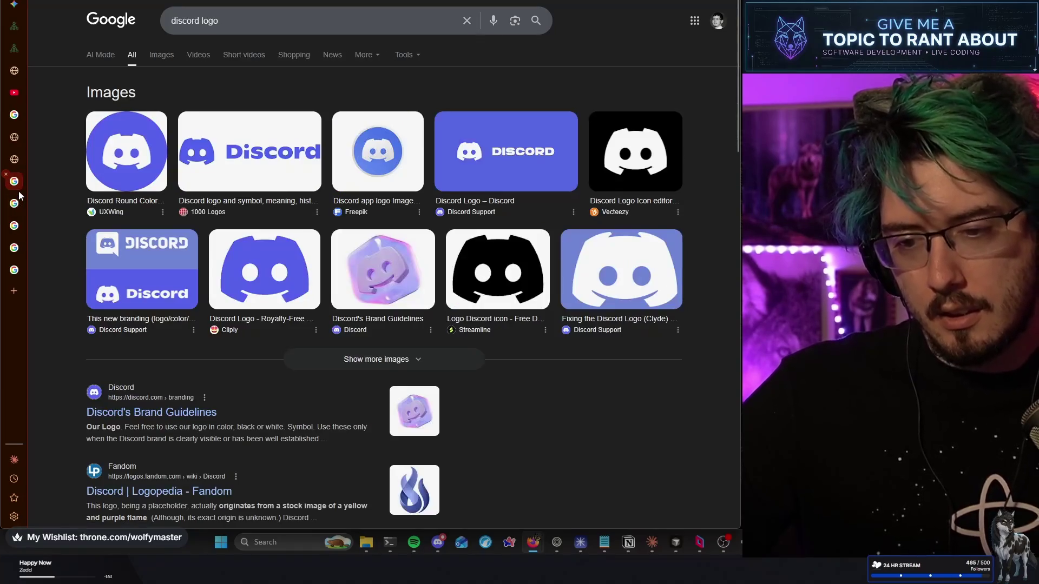
click(19, 203)
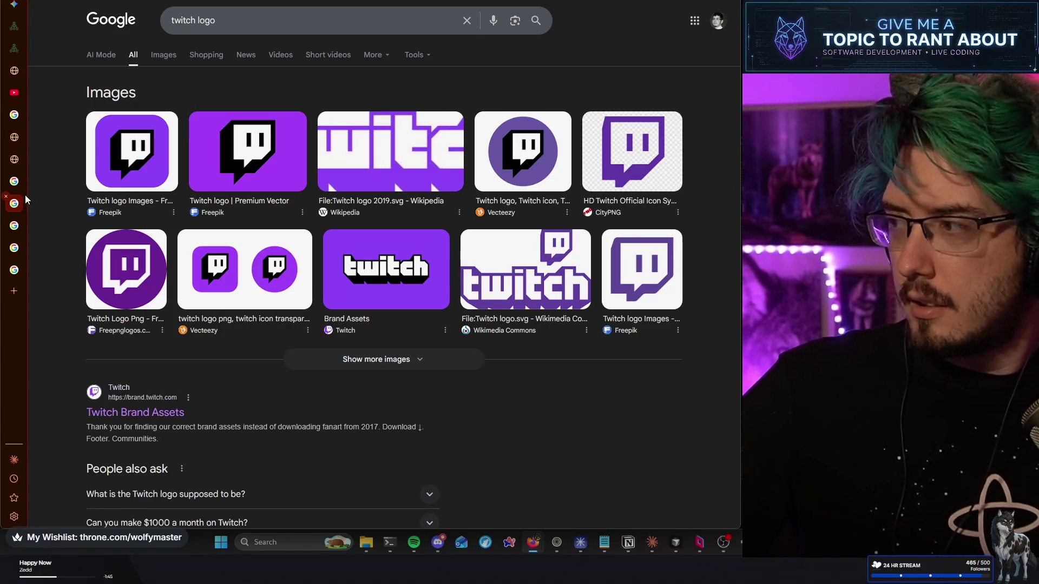
Compare the Twitch and Discord logo results back and forth
click(16, 182)
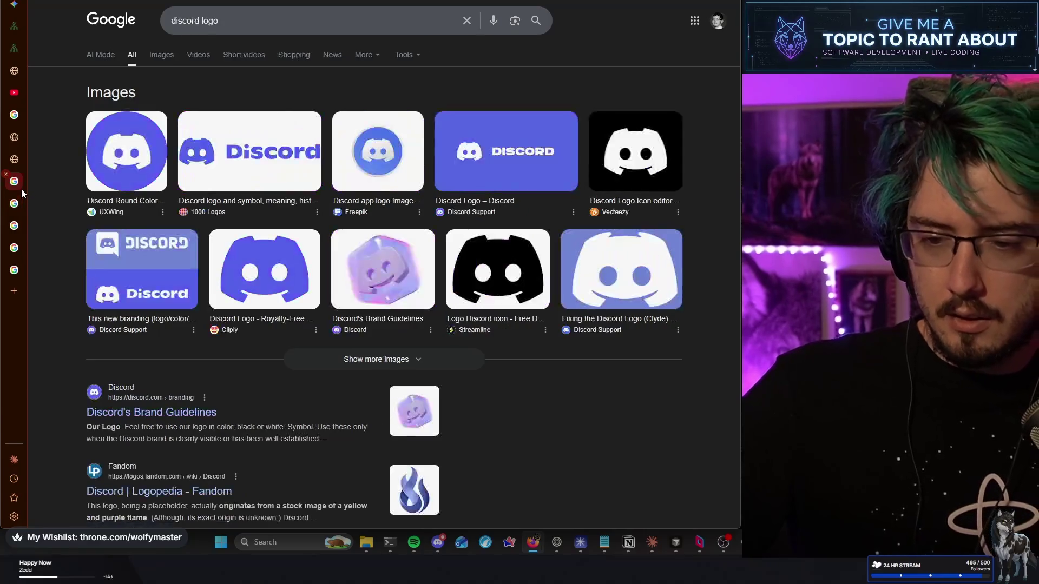
mouse_move(21, 204)
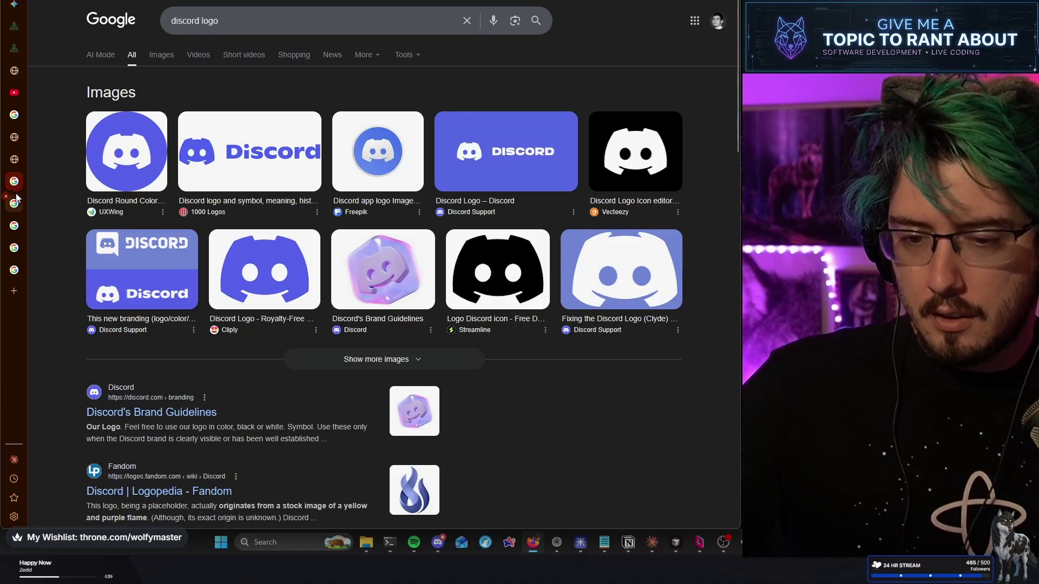
click(15, 203)
mouse_move(23, 182)
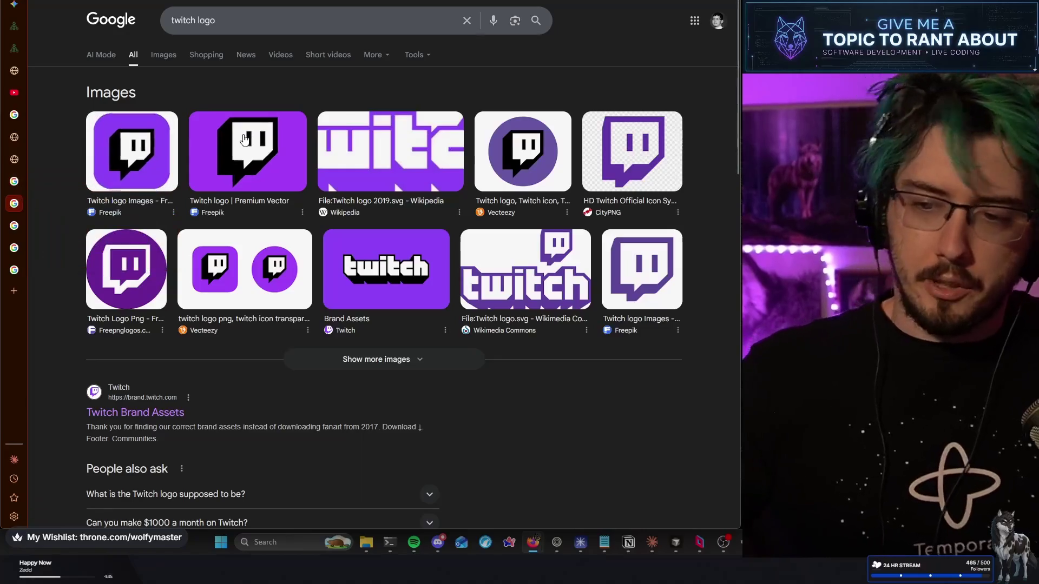
click(22, 186)
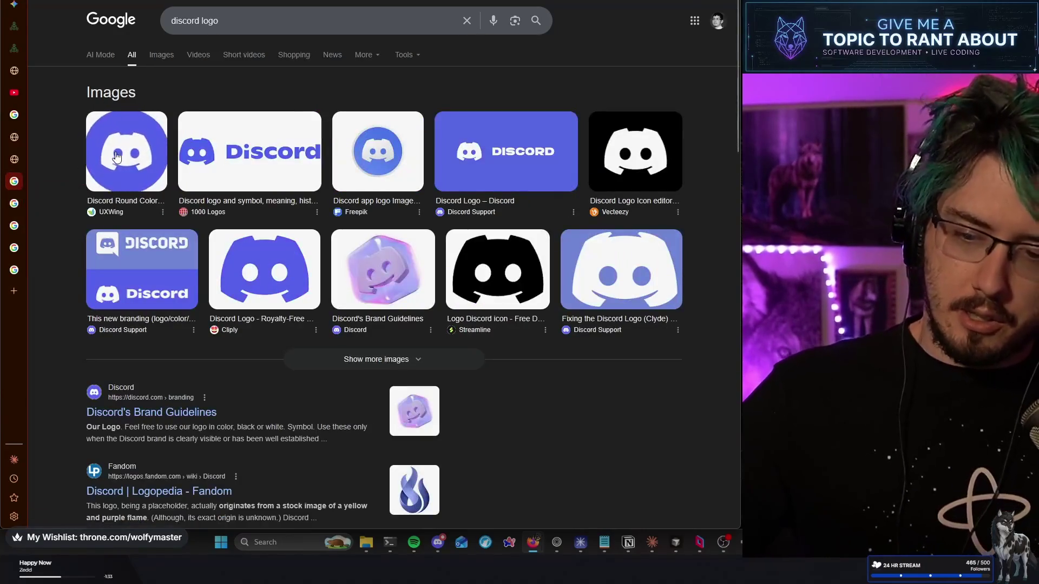
click(21, 199)
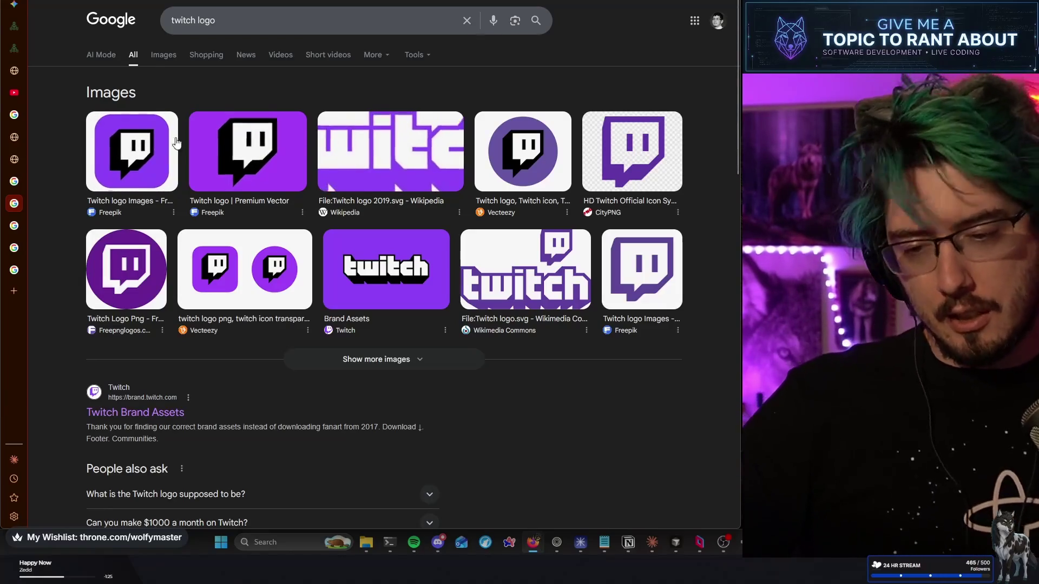
click(16, 189)
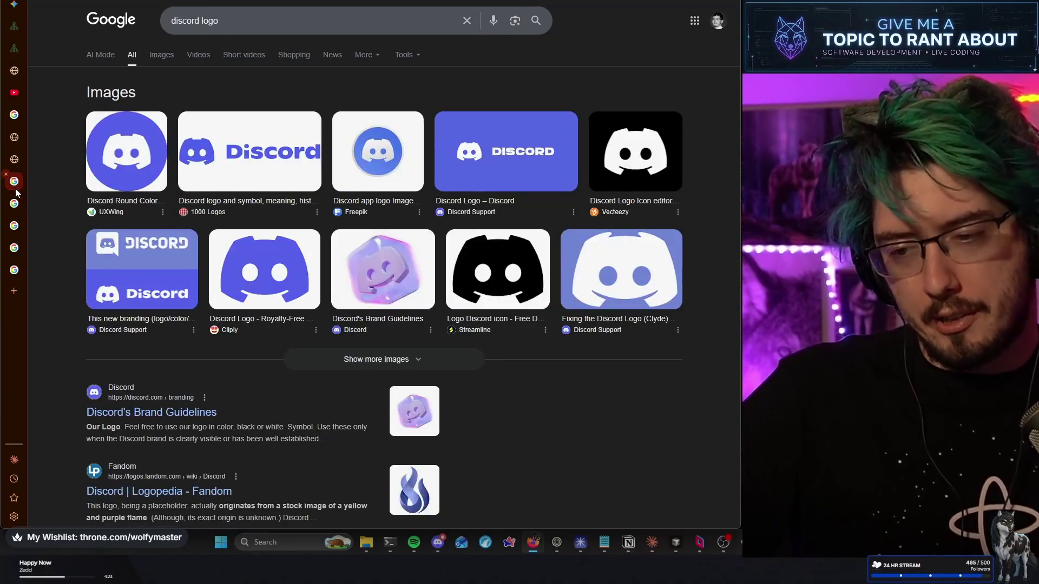
mouse_move(17, 212)
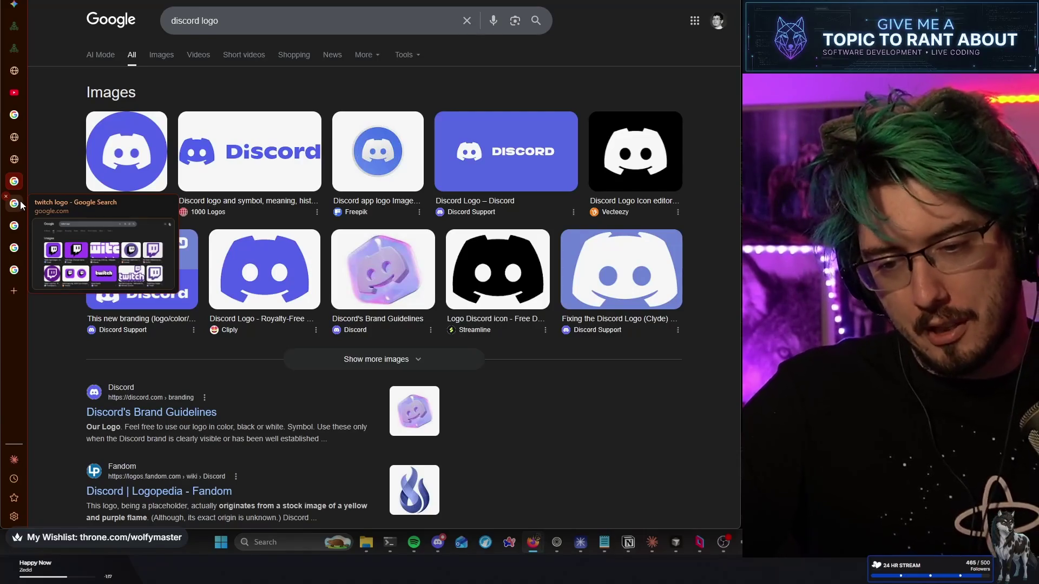
click(22, 204)
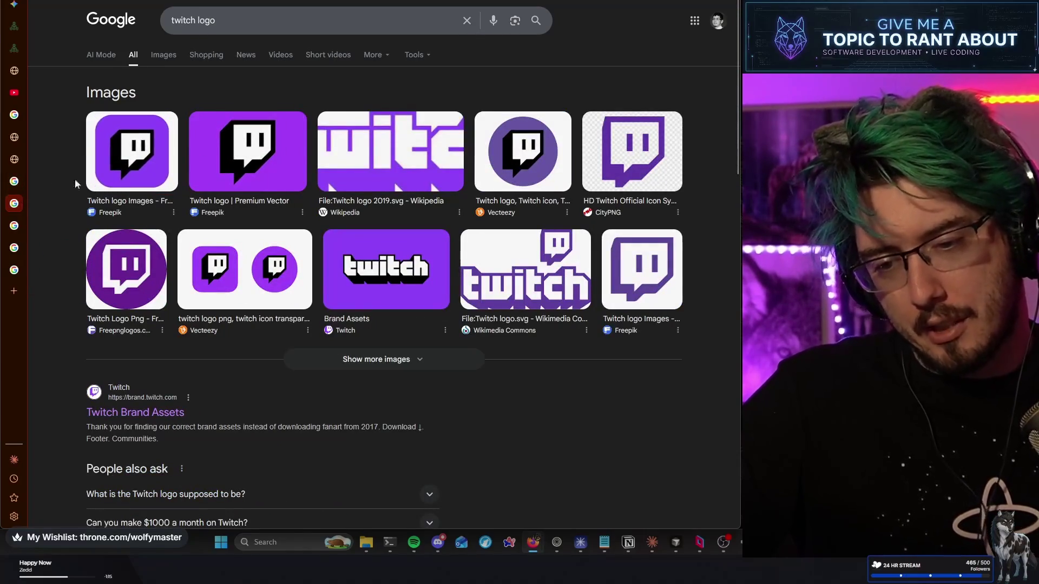
click(23, 184)
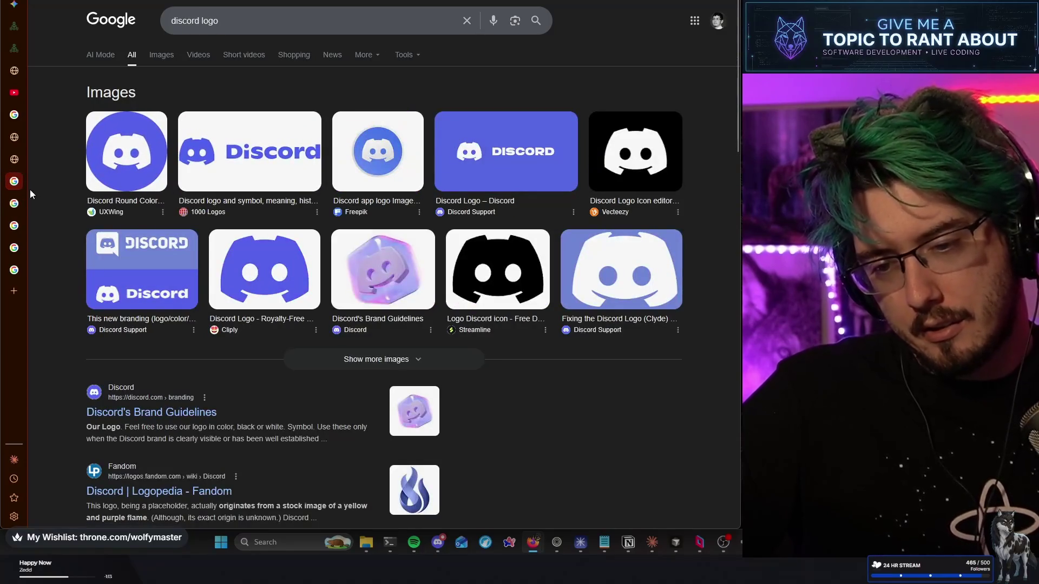
click(26, 202)
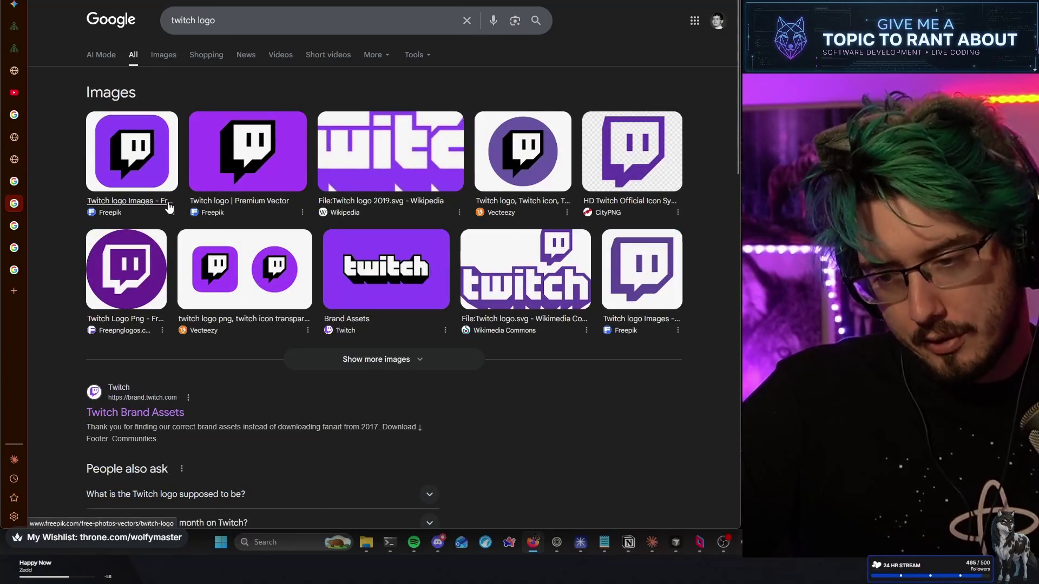
Flip through the Spotify and other logo searches, ending on the Twitch results
click(13, 248)
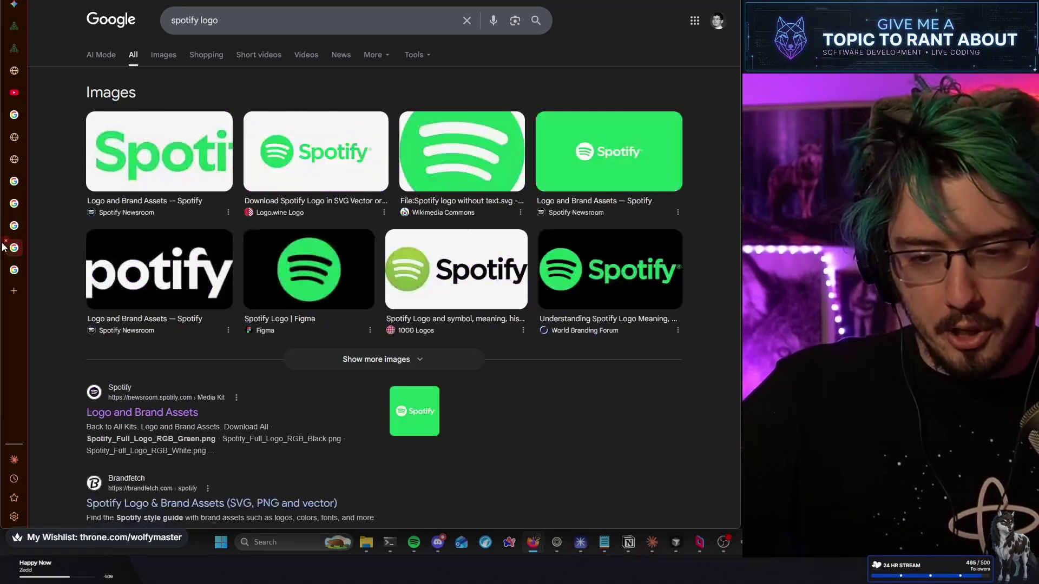
click(13, 270)
click(13, 226)
click(13, 203)
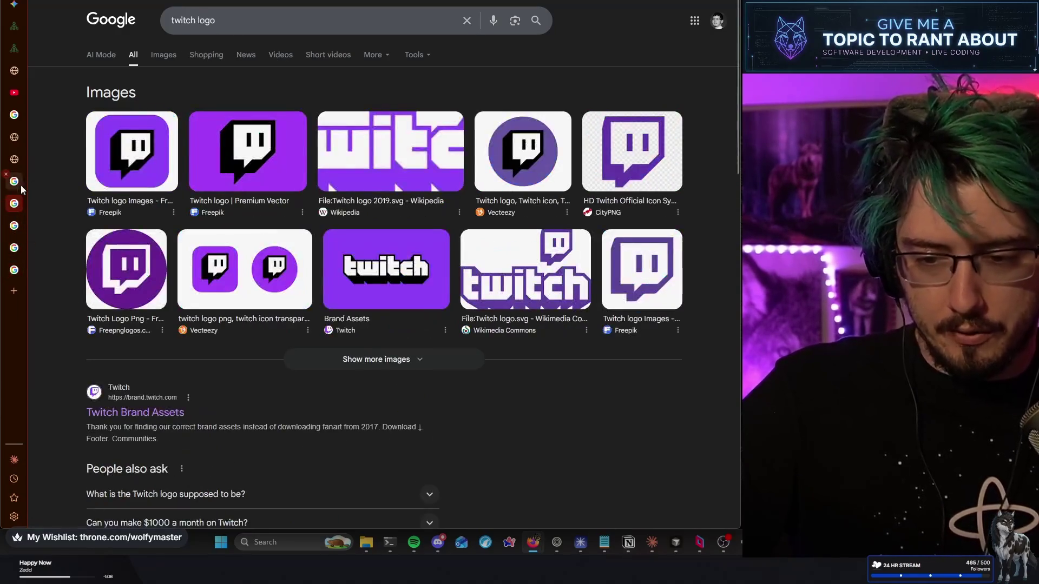
click(13, 181)
click(16, 204)
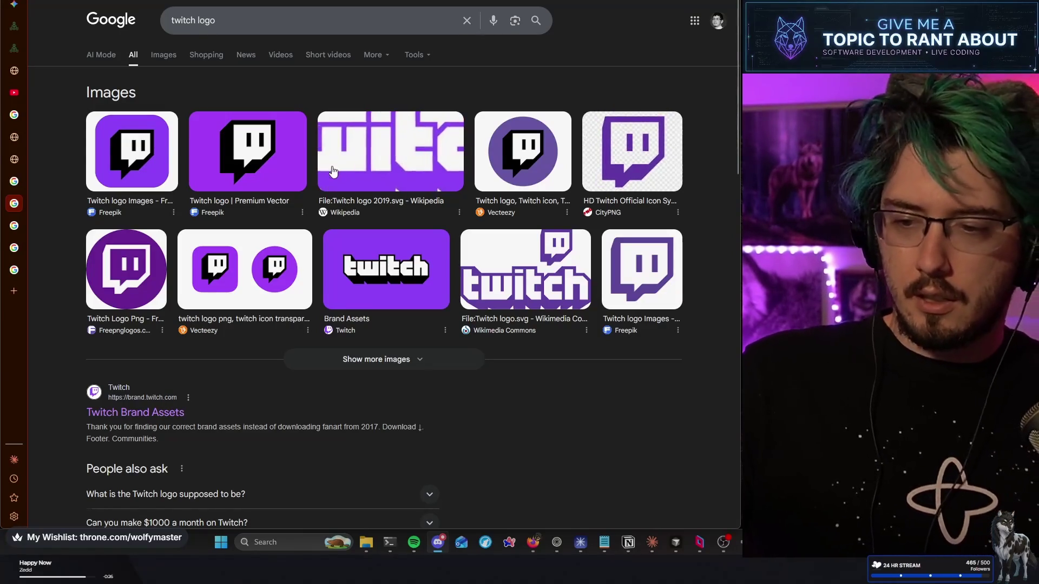
click(23, 181)
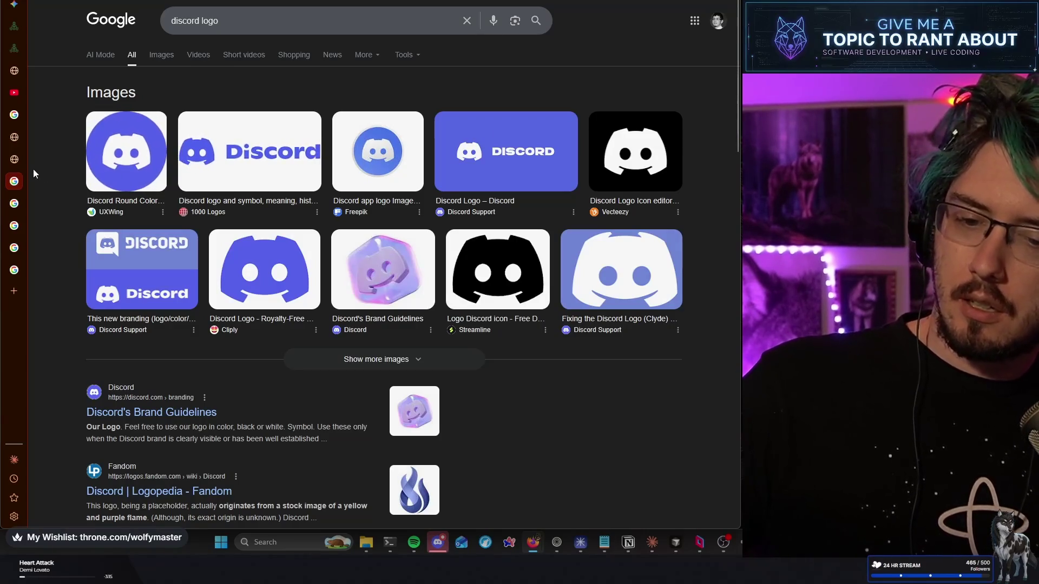
click(20, 162)
click(15, 181)
click(22, 202)
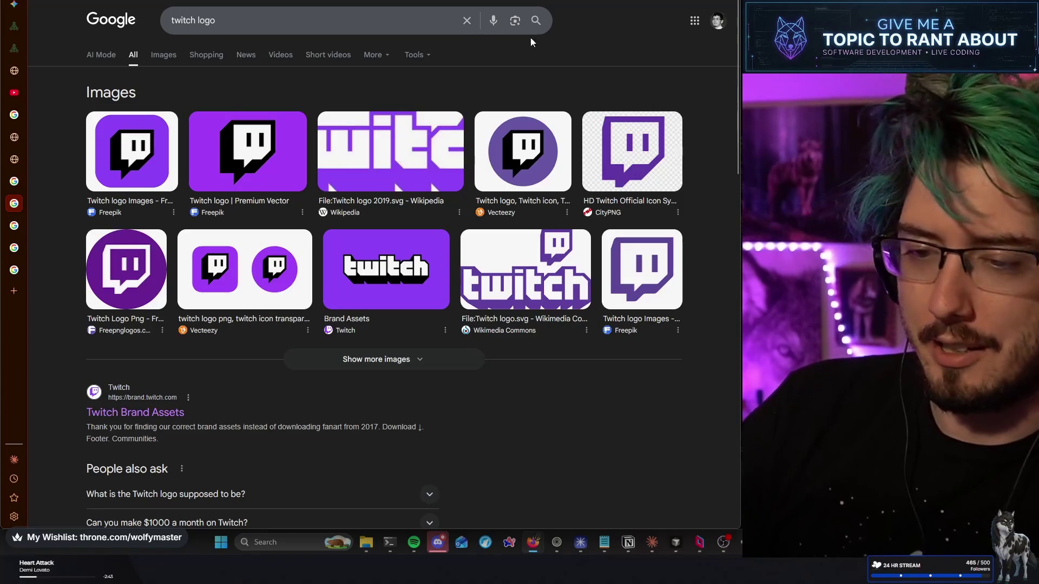
click(379, 21)
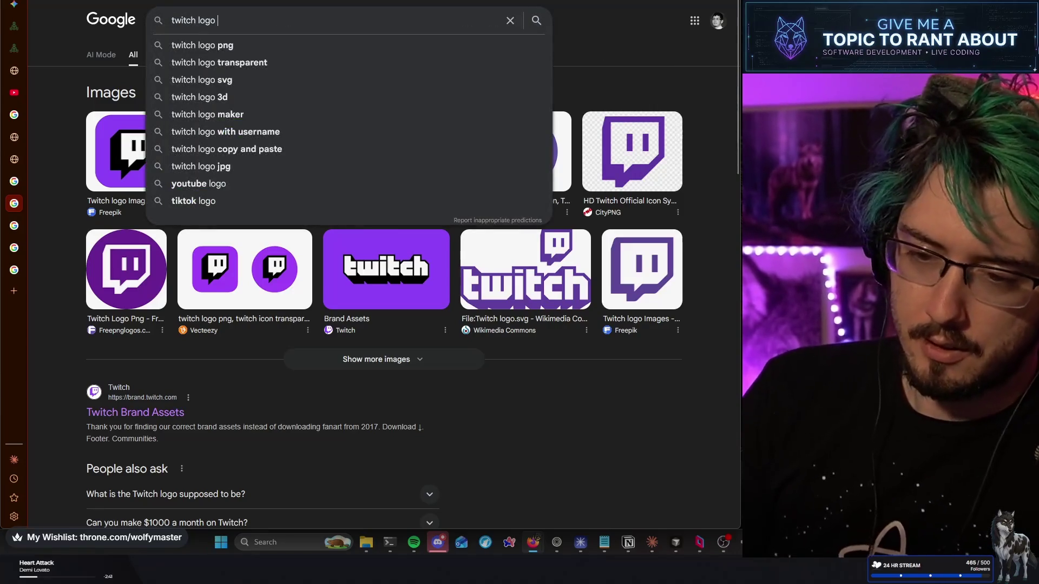
Extend the Twitch query to 'twitch logo si' without searching, then return to the Snapchat logo results
text(si)
key(Down)
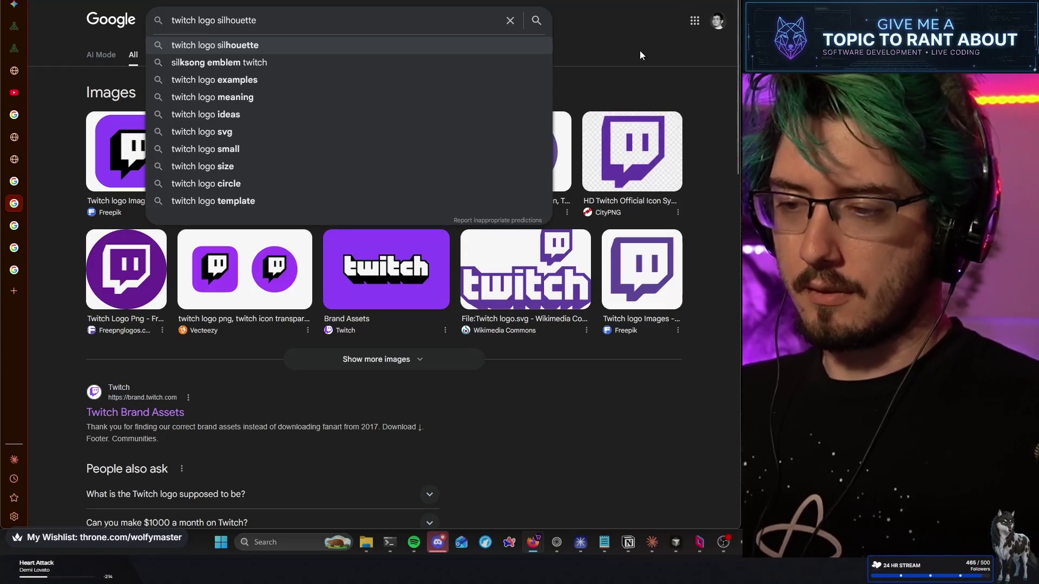
key(Escape)
right_click(572, 71)
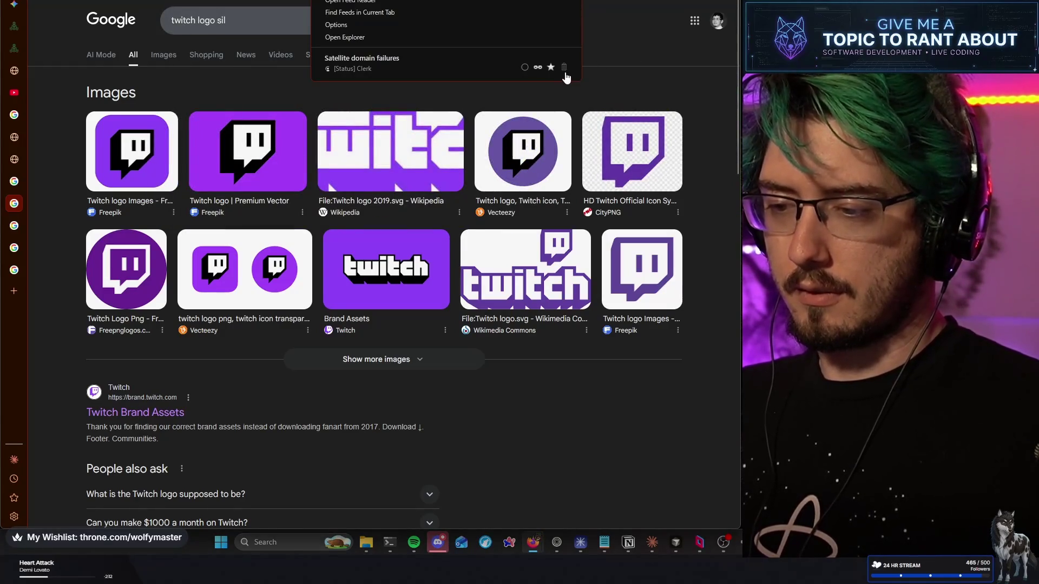
click(613, 67)
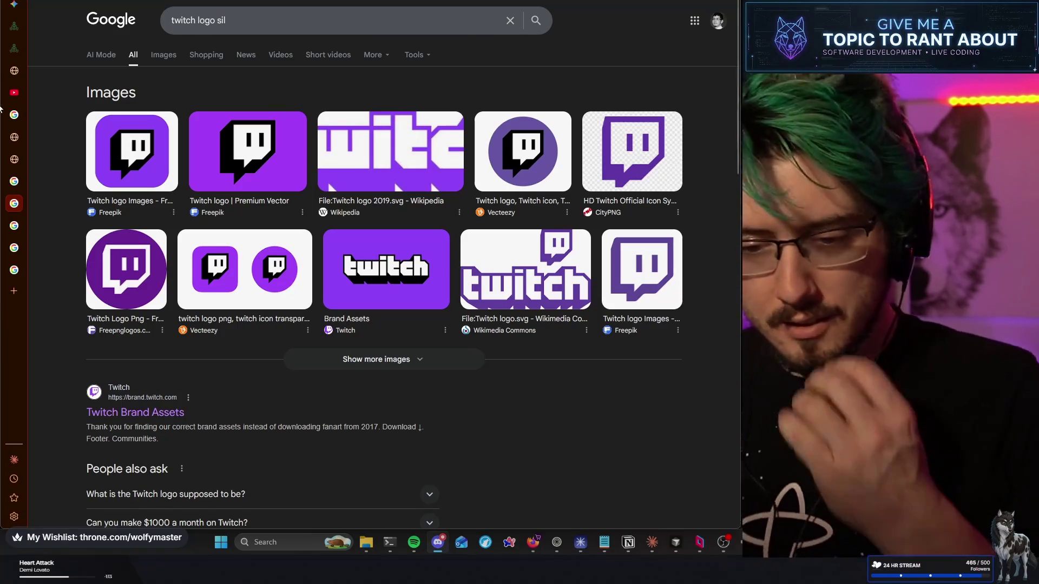
click(14, 270)
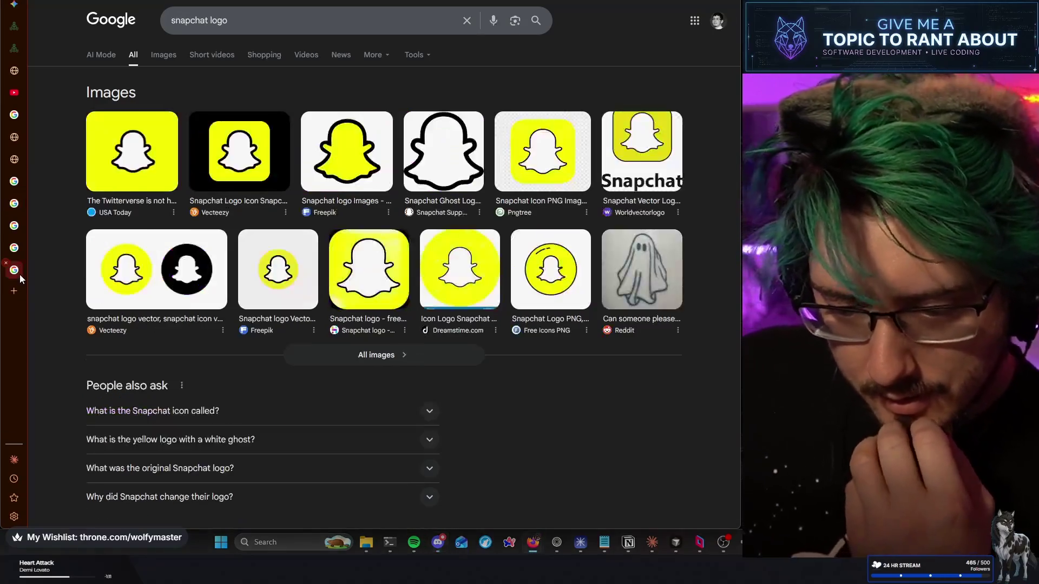
Ask Gemini for a 'wolf profile 45 degree angle' to get a side-view WOLFHAT wolf logo
click(14, 248)
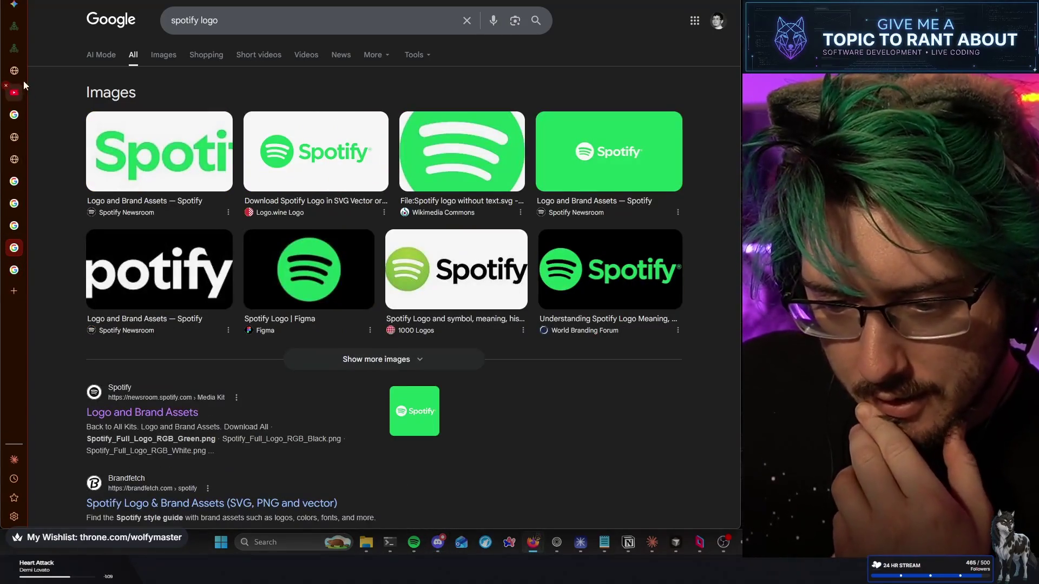
click(14, 4)
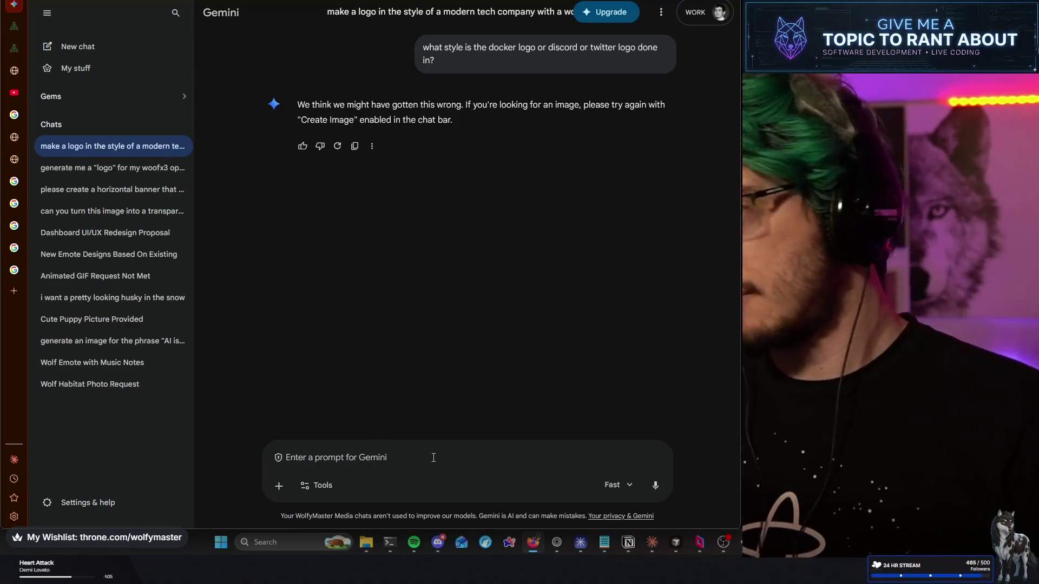
text(wolfprofile)
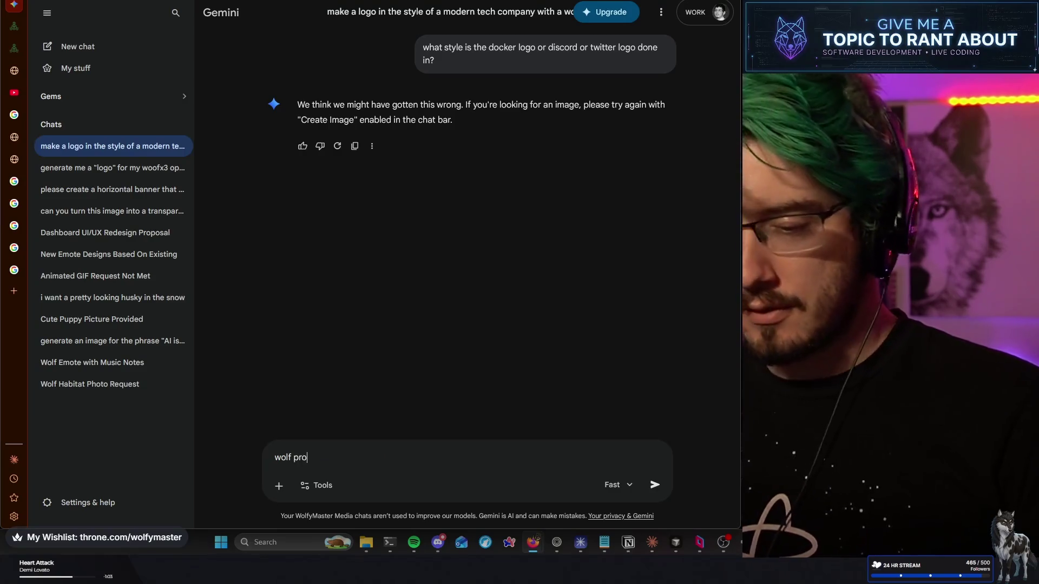
text( pic)
key(BackSpace)
key(BackSpace)
key(BackSpace)
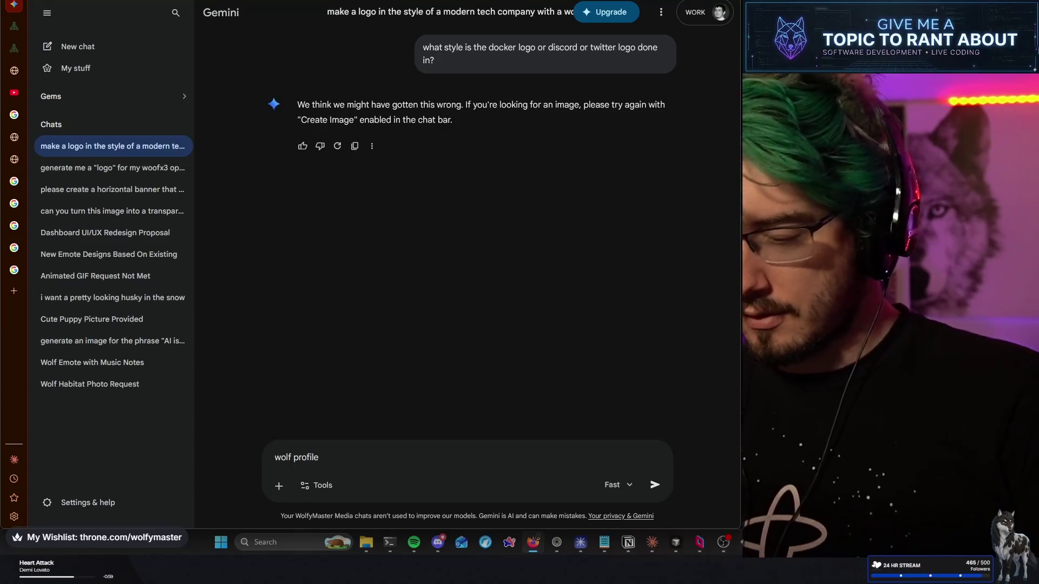
text(45 degree angle)
key(Return)
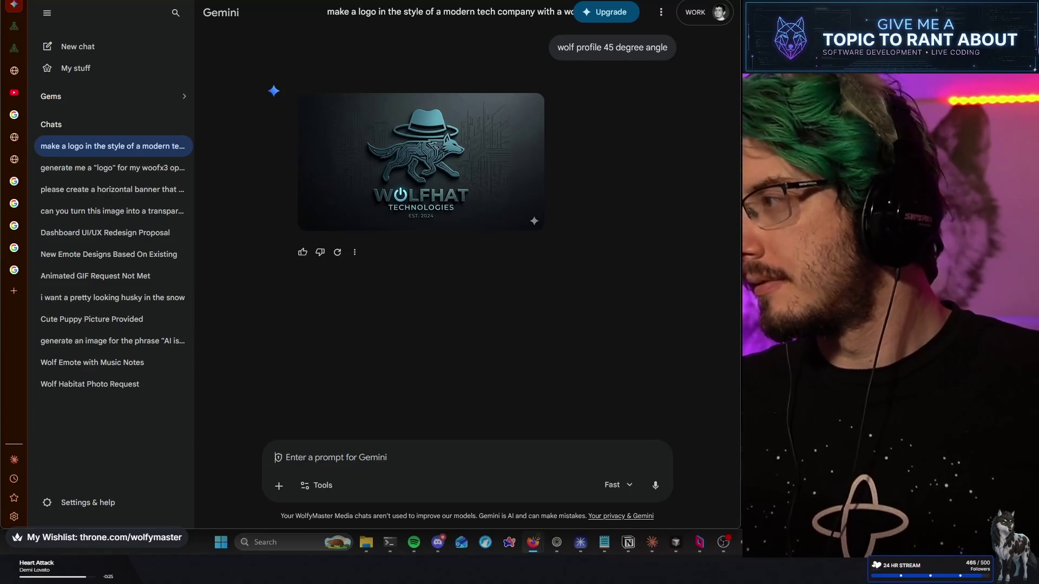
key(alt+Tab)
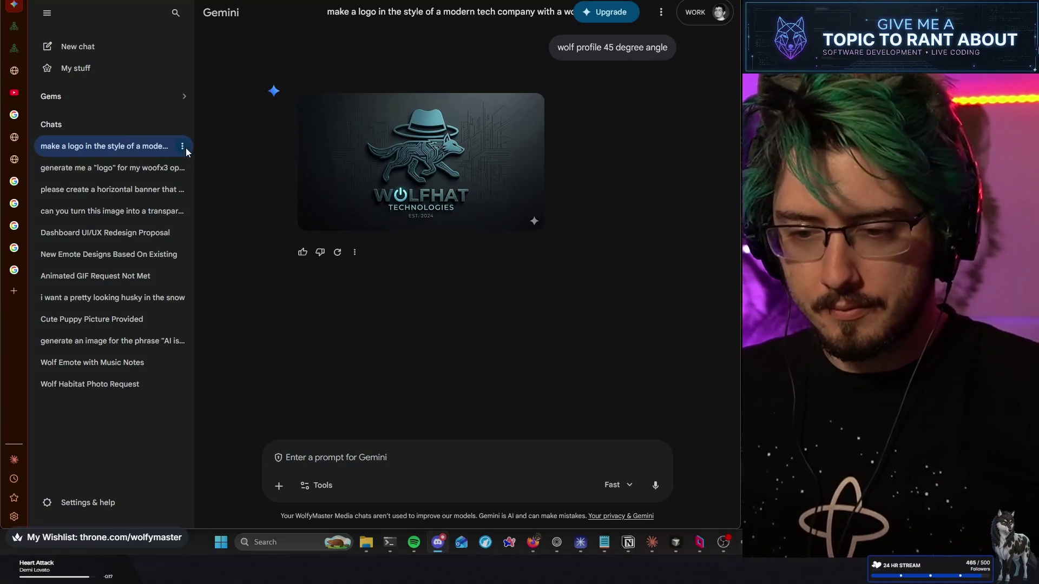
Start a fresh empty Gemini chat, keeping the WOLFHAT logo conversation saved
click(183, 147)
click(229, 132)
click(181, 147)
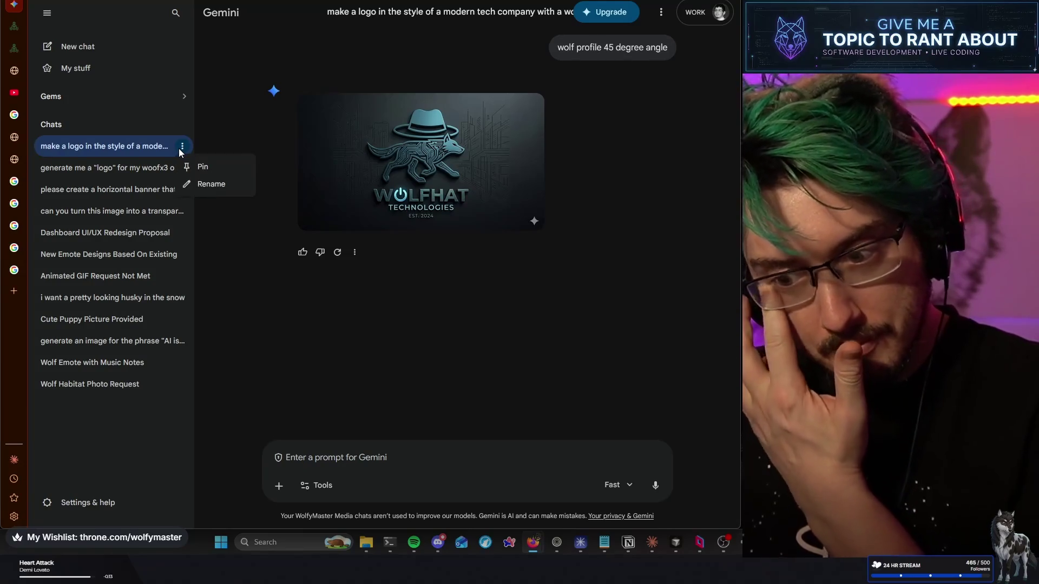
click(77, 43)
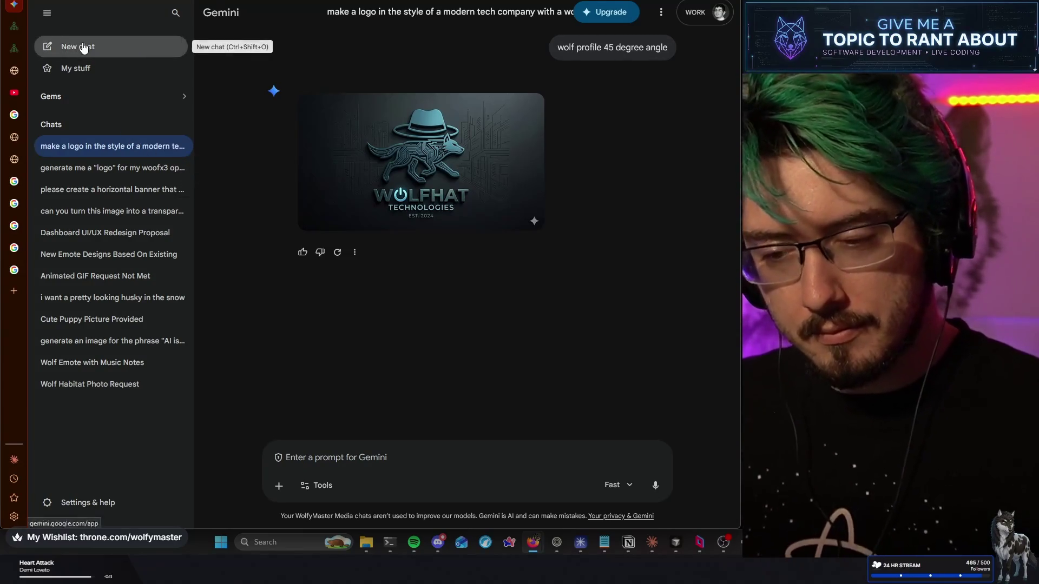
click(78, 47)
click(181, 147)
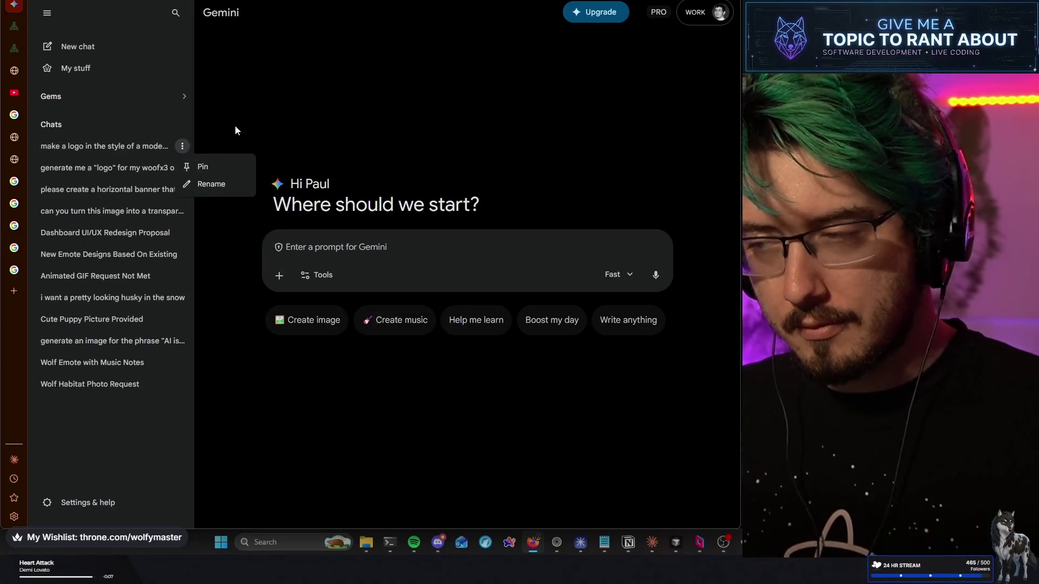
click(182, 168)
click(182, 167)
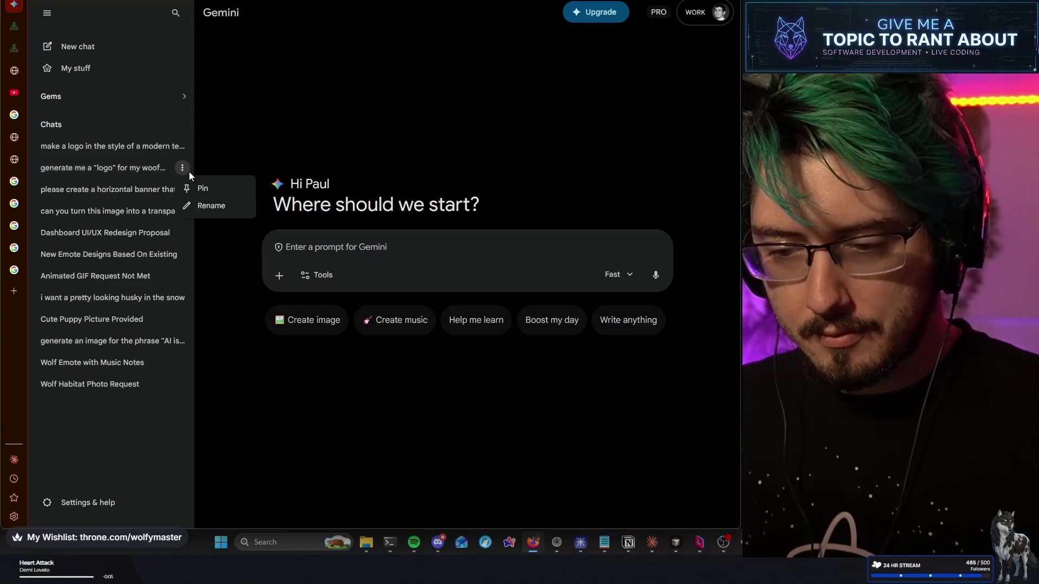
Paste the red-hatted wolf logo and ask Gemini to 'make the wolf look more like a wolf'
click(232, 151)
click(342, 242)
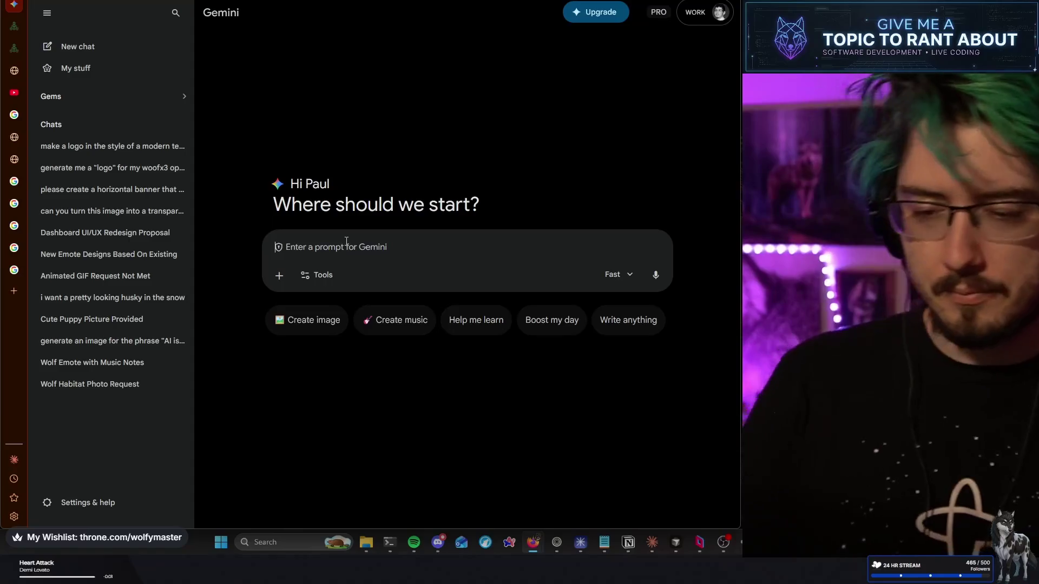
key(ctrl+v)
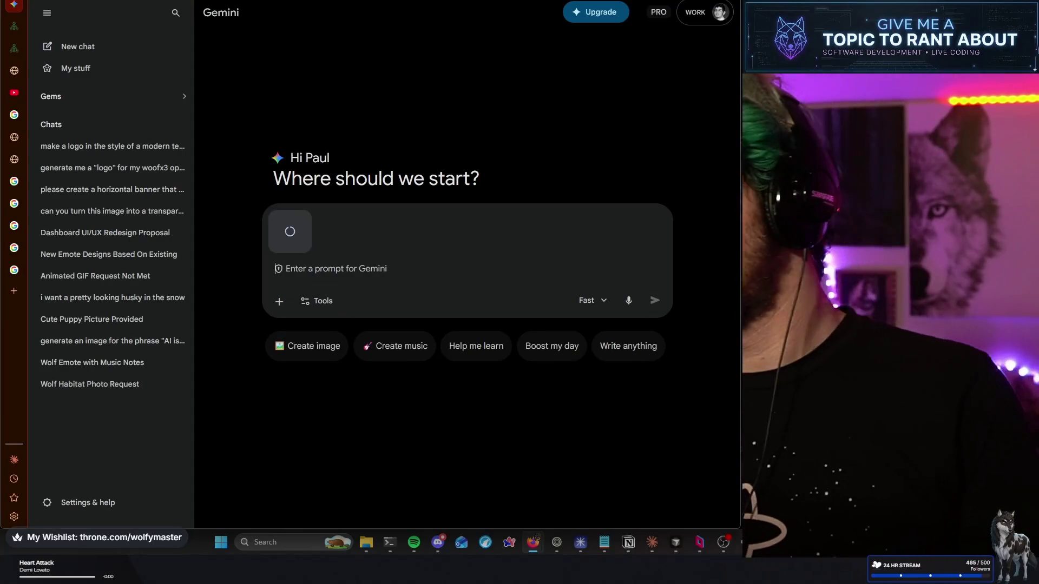
text(make the wo)
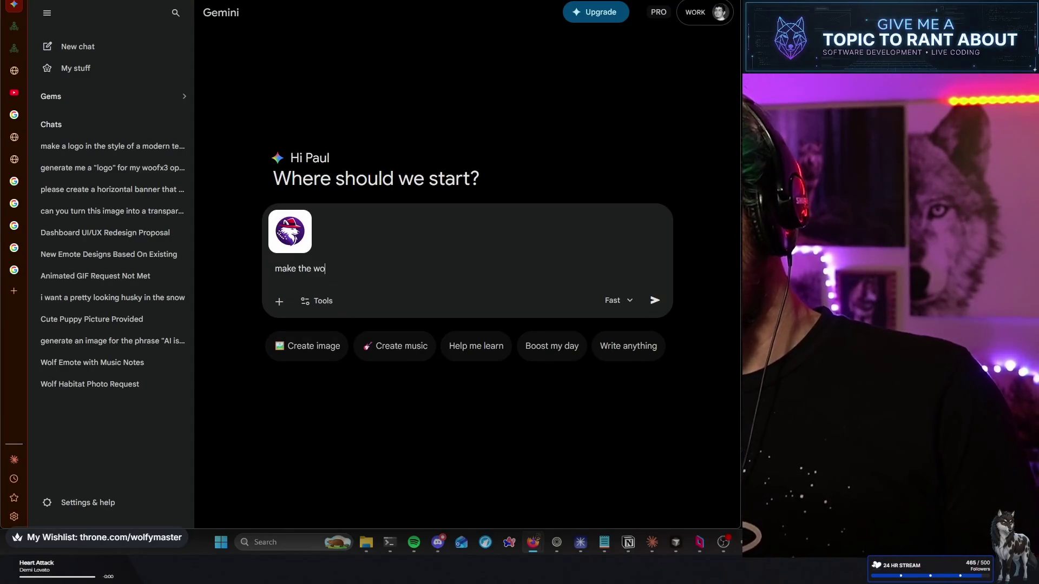
text(lf look more )
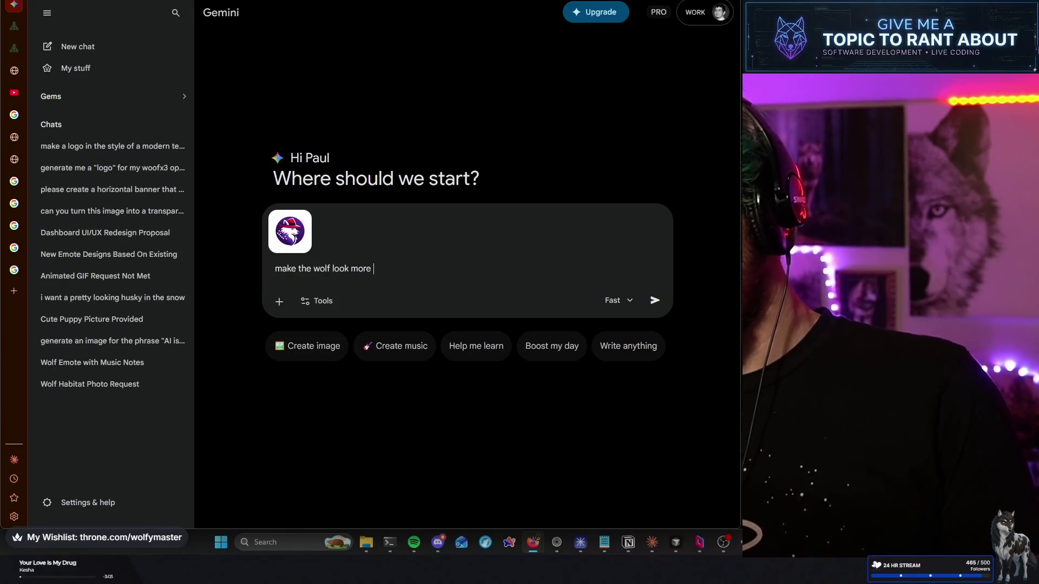
text(tke a wolf)
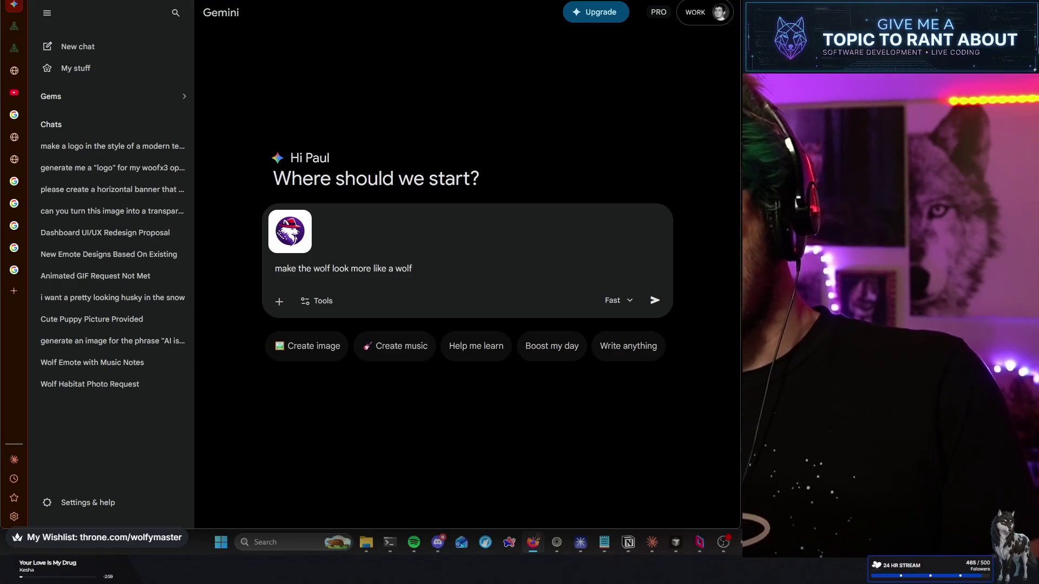
key(Return)
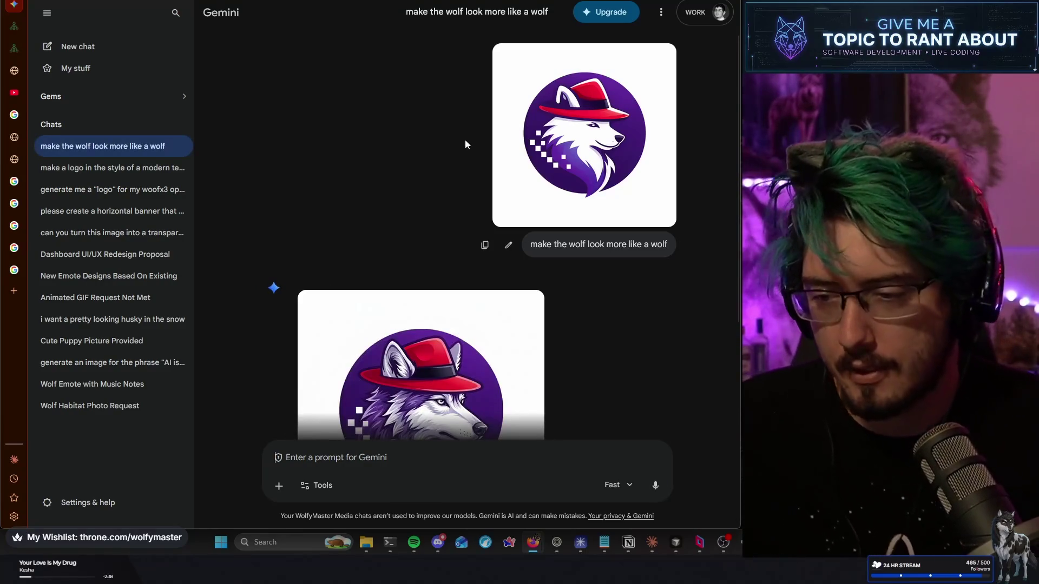
scroll(403, 159, down, 2)
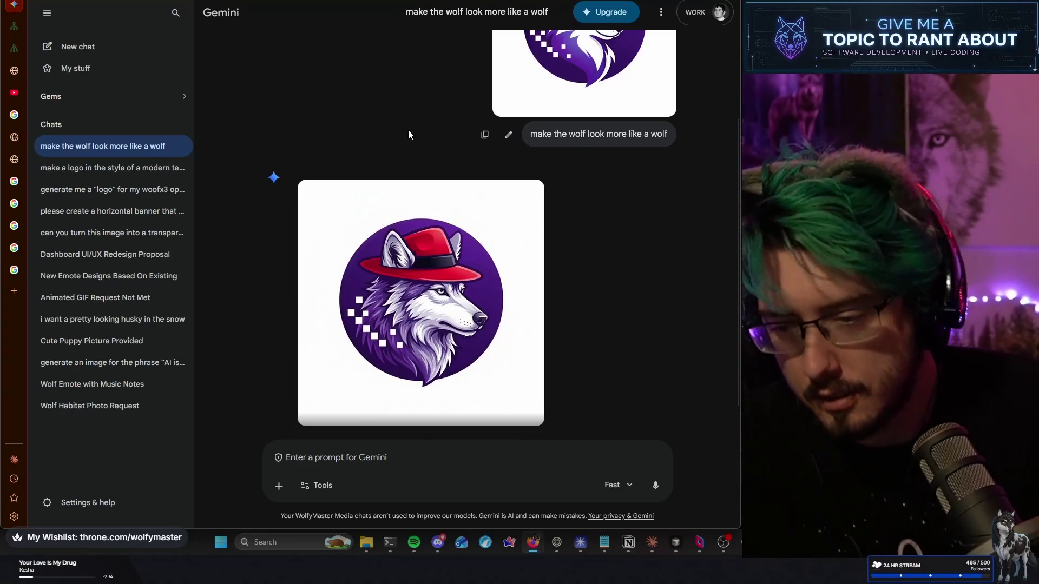
Ask for less detail, no white squares, and to 'go 50% from the original'
scroll(407, 130, up, 1)
scroll(407, 130, up, 2)
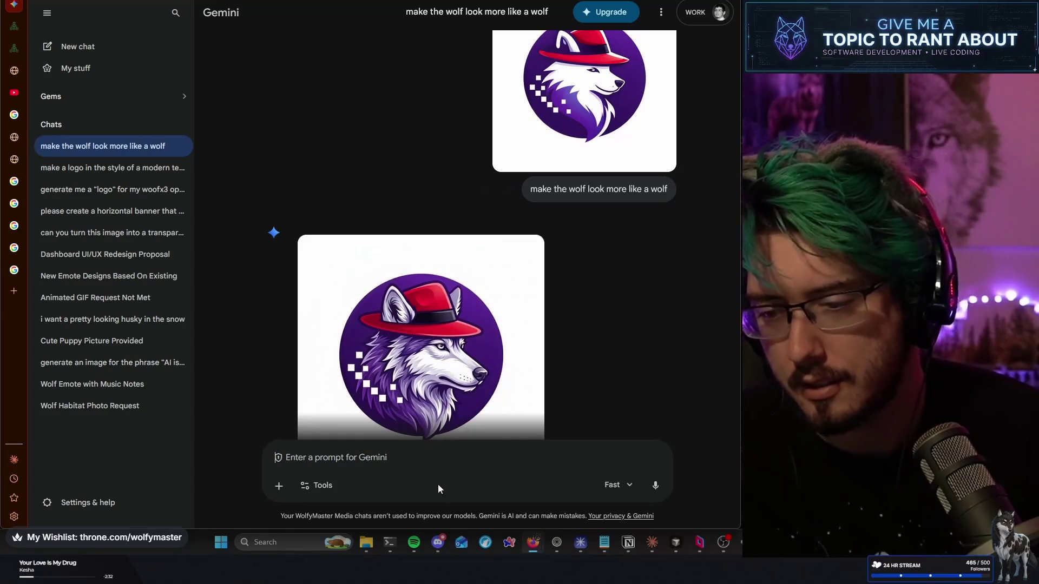
click(396, 456)
text(ok.. but)
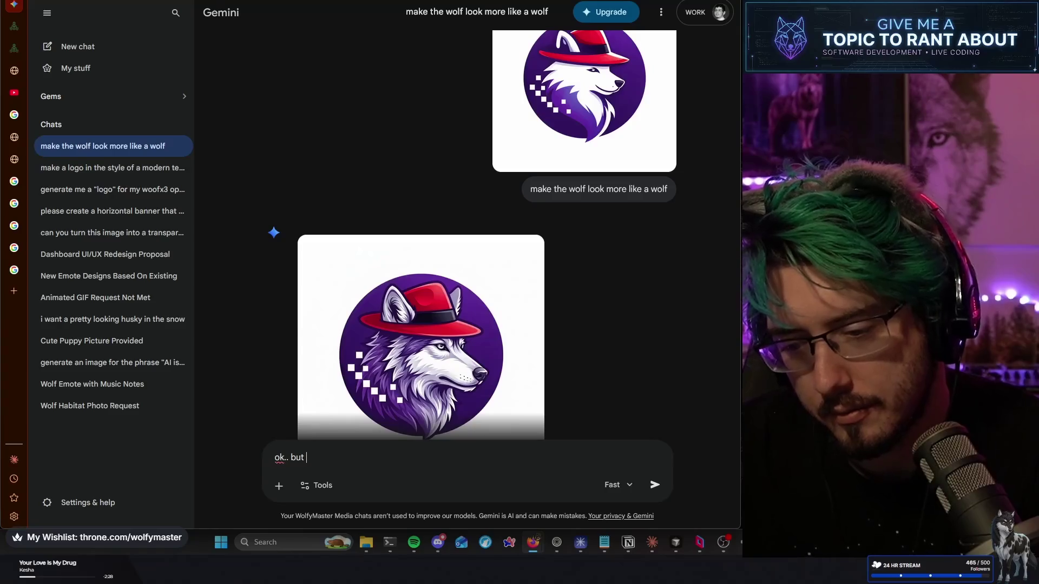
text(now it ha)
text(s so m)
text(uch details)
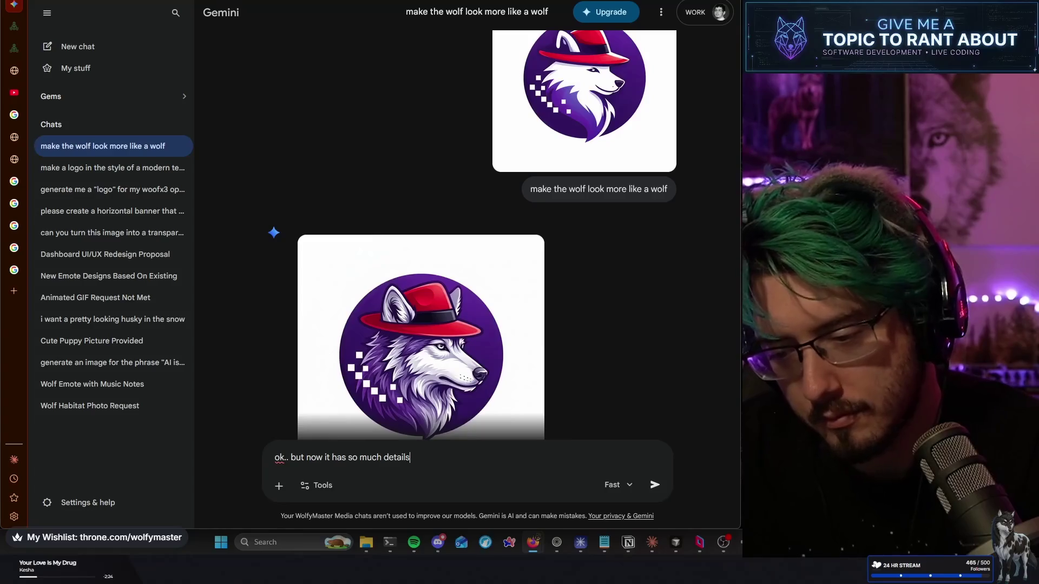
key(BackSpace)
text(. too much det)
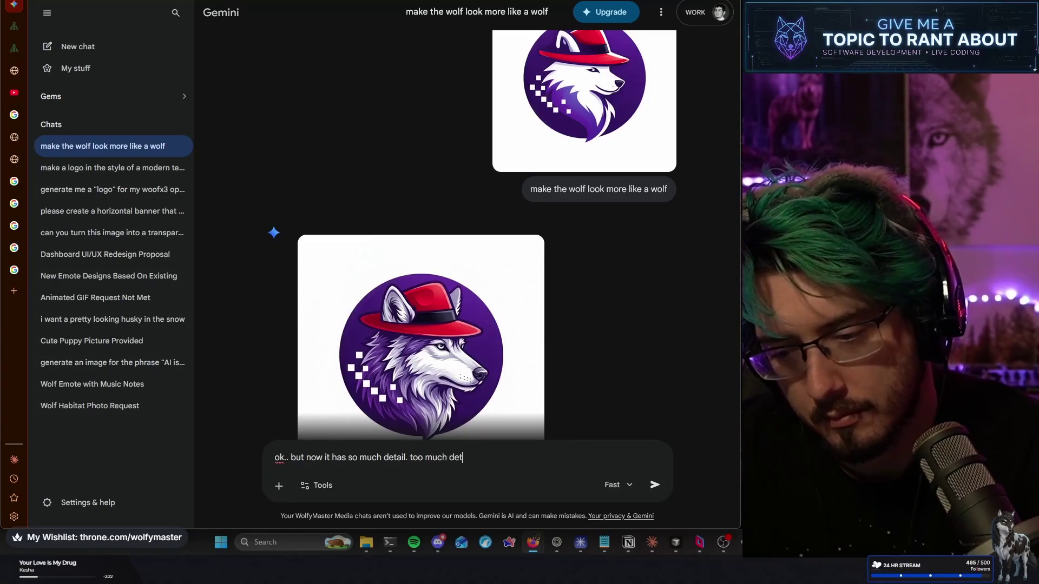
text(ailnd no need for the ran)
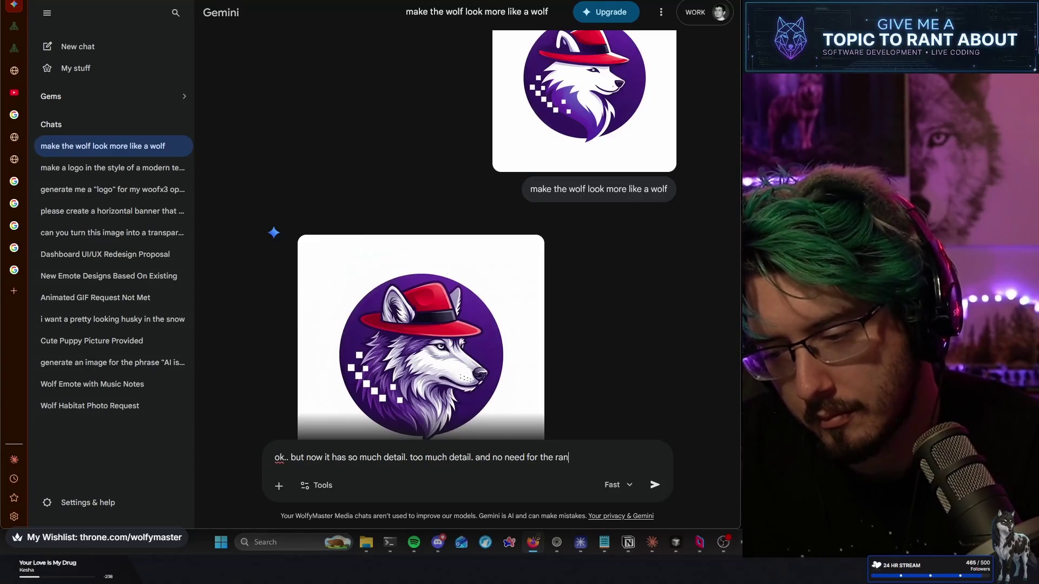
text(dom white squares.)
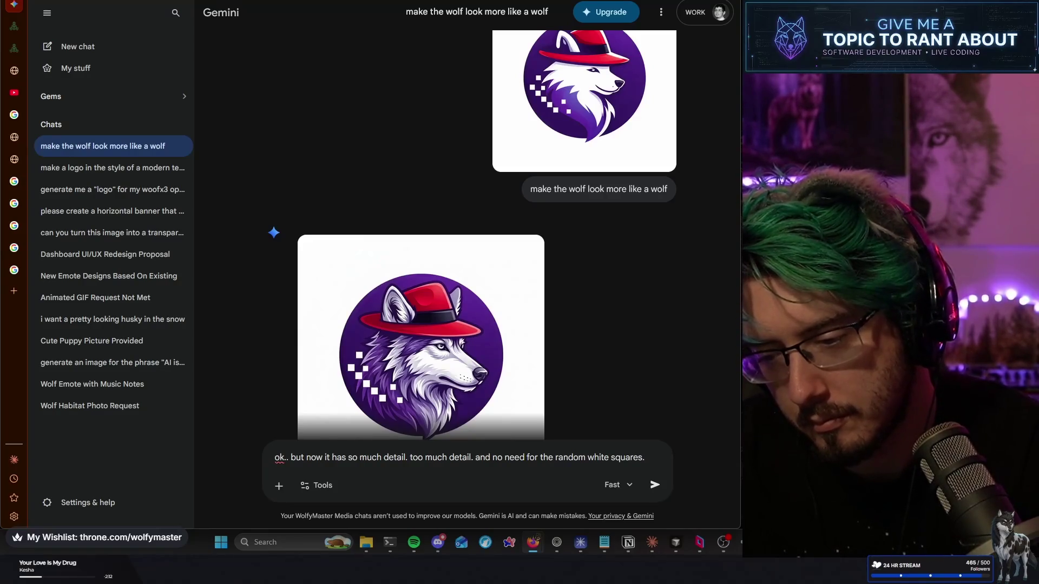
text(go )
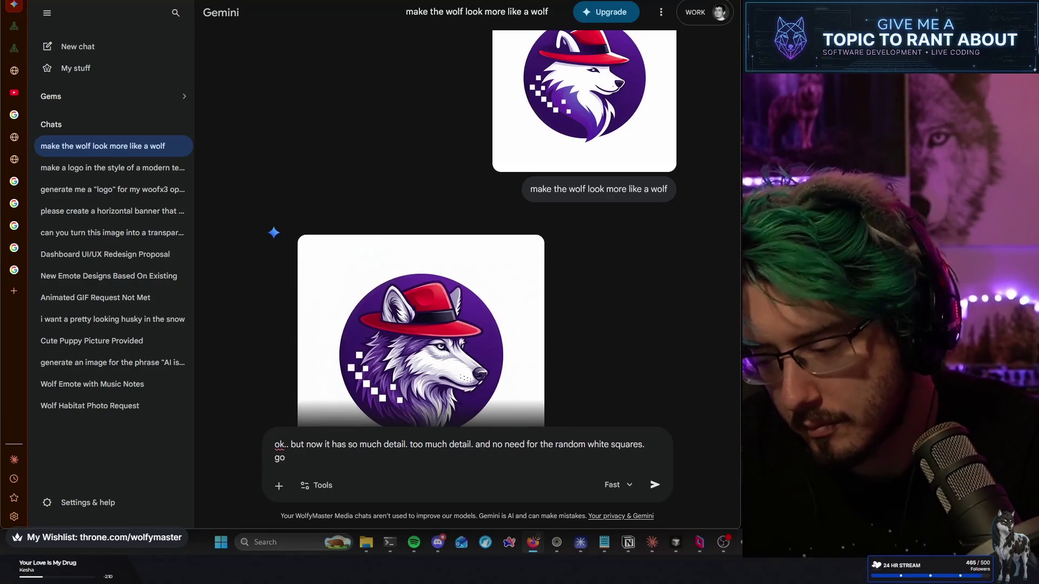
text(50% f)
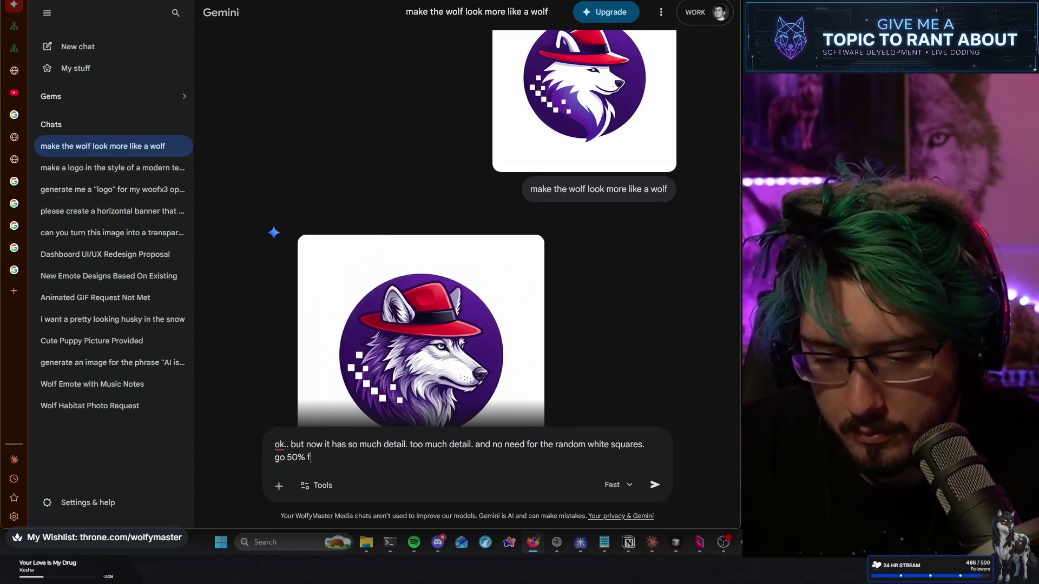
text(rom the original)
key(Return)
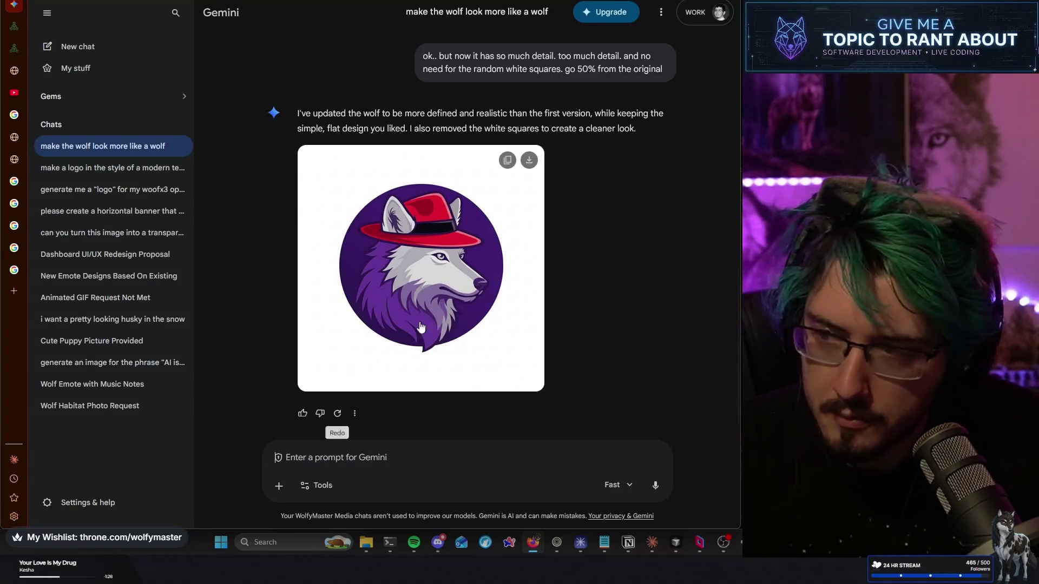
Request a softer wolf with 'softer. still a lot of detail in this guy'
scroll(416, 328, down, 1)
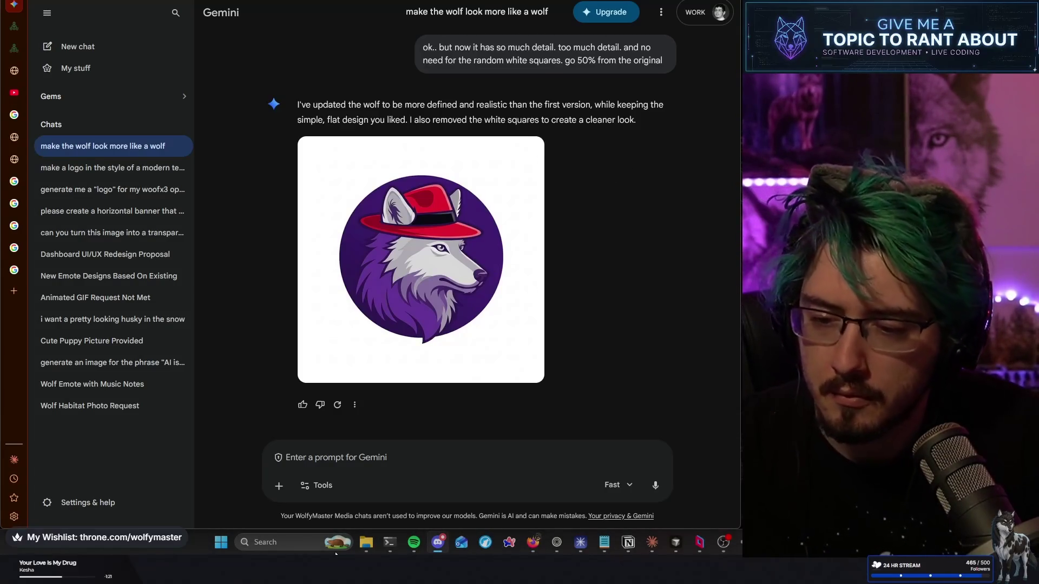
click(407, 474)
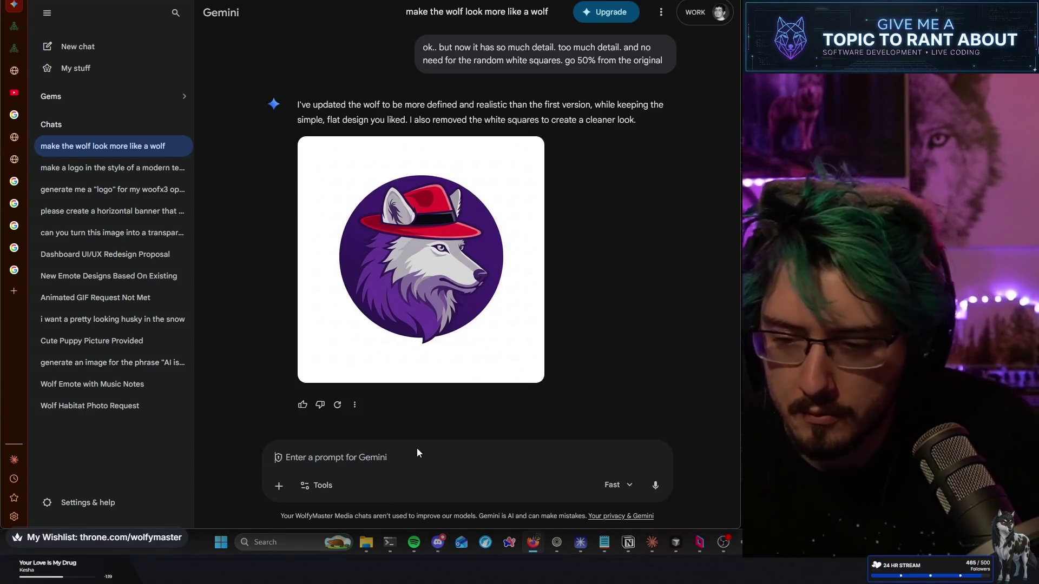
text(softwre)
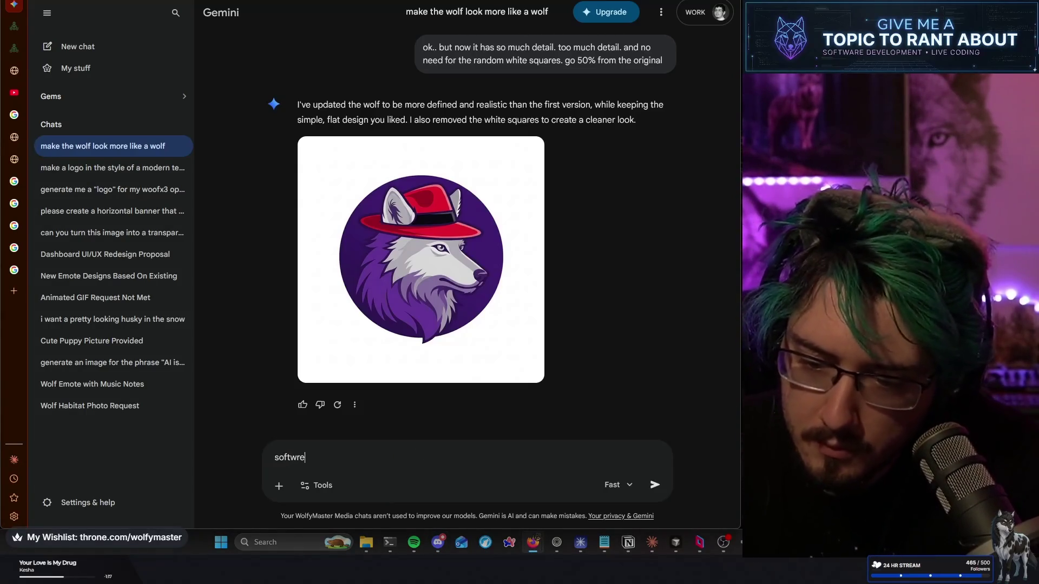
key(BackSpace)
key(BackSpace)
text(er. still a lot o)
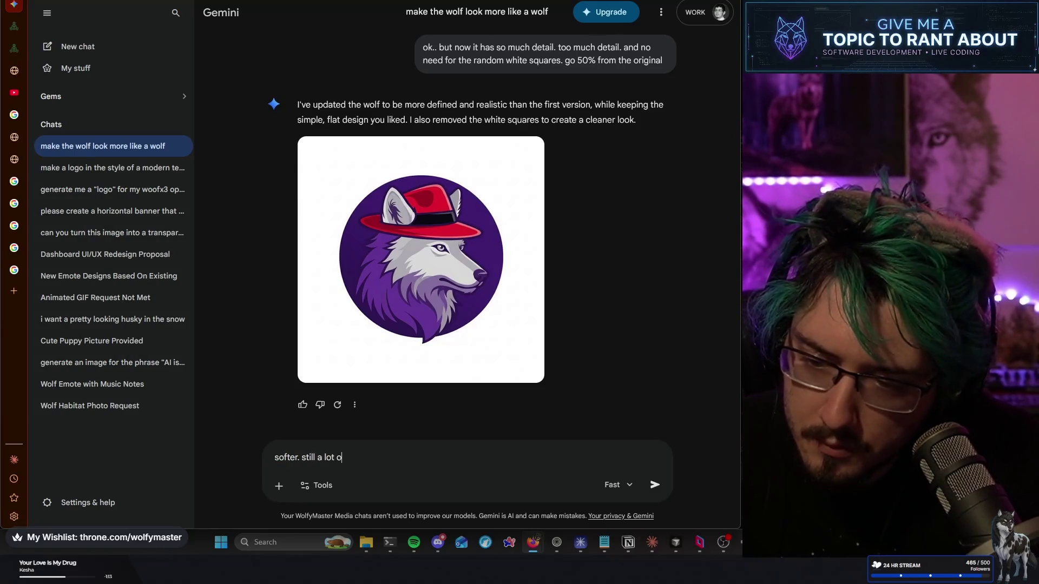
text(f detail i)
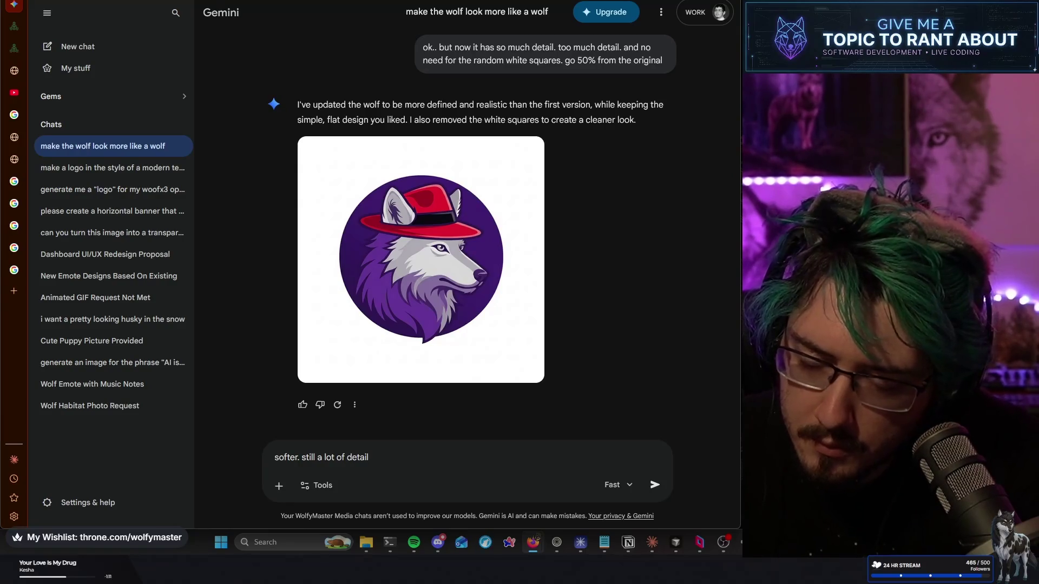
text(n this guyt)
key(Return)
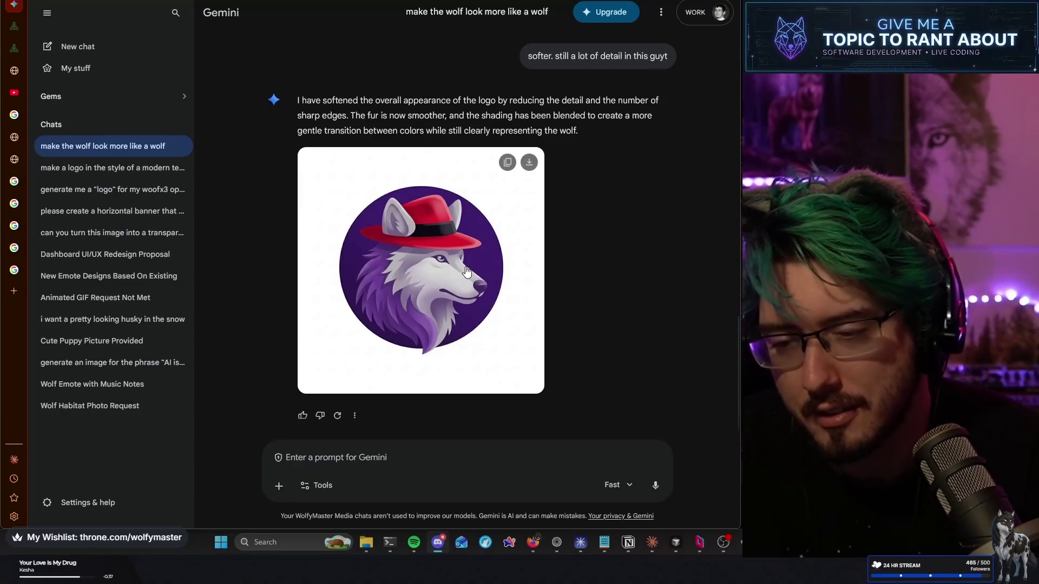
click(431, 459)
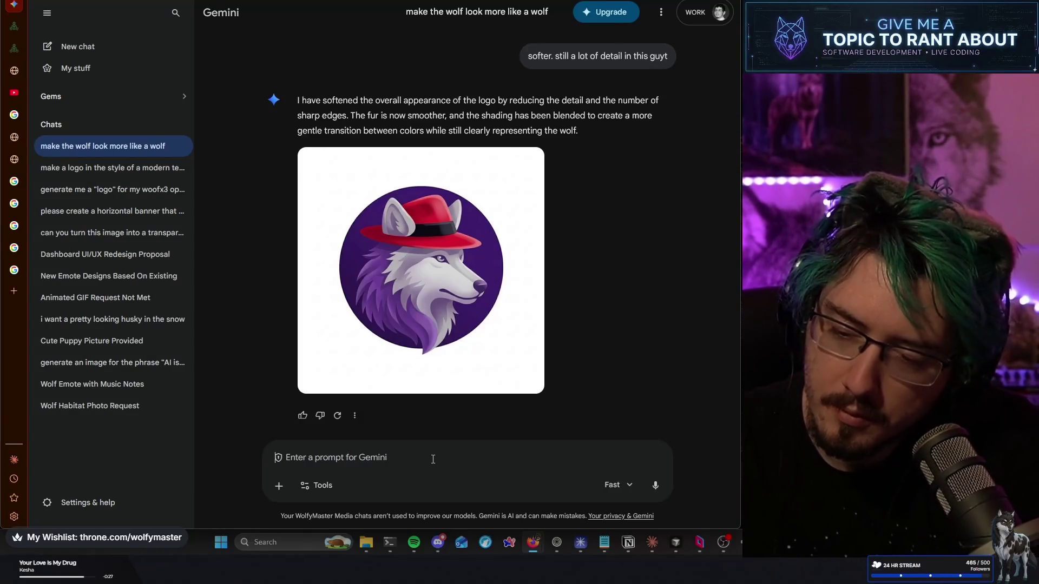
Send a stray 'Id' message, then open it for editing
text(Id)
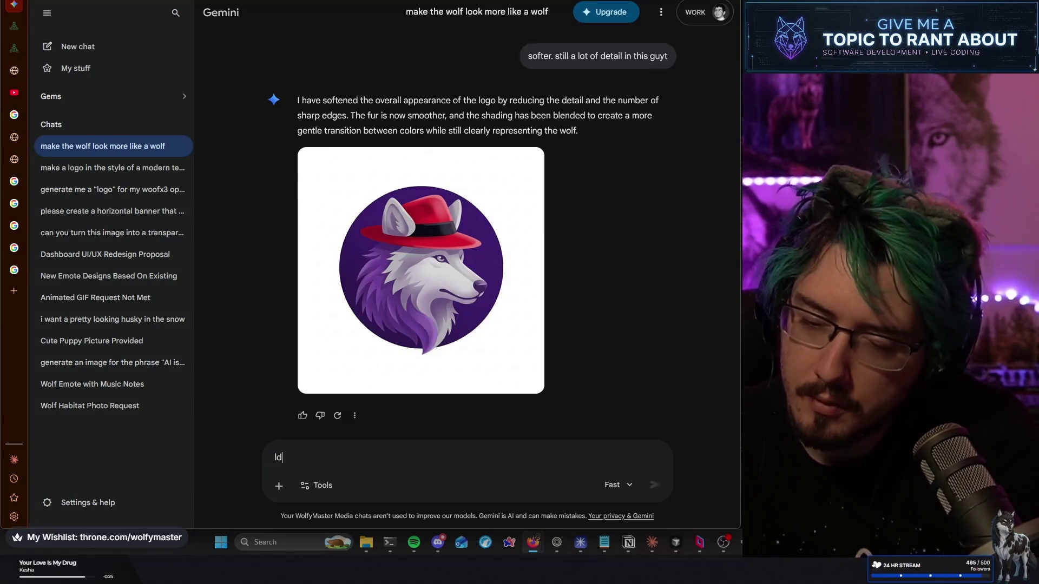
key(Return)
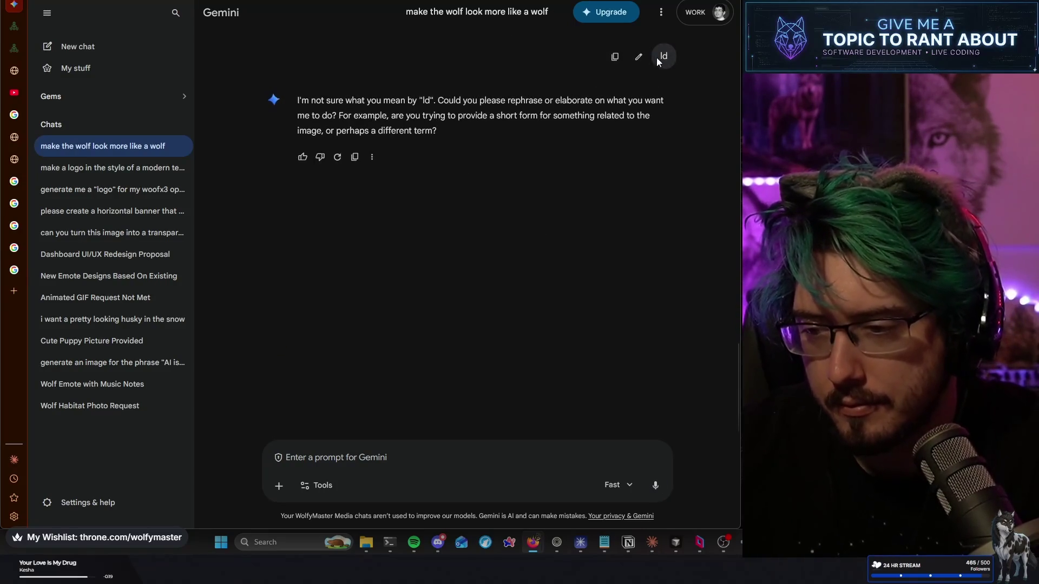
click(640, 59)
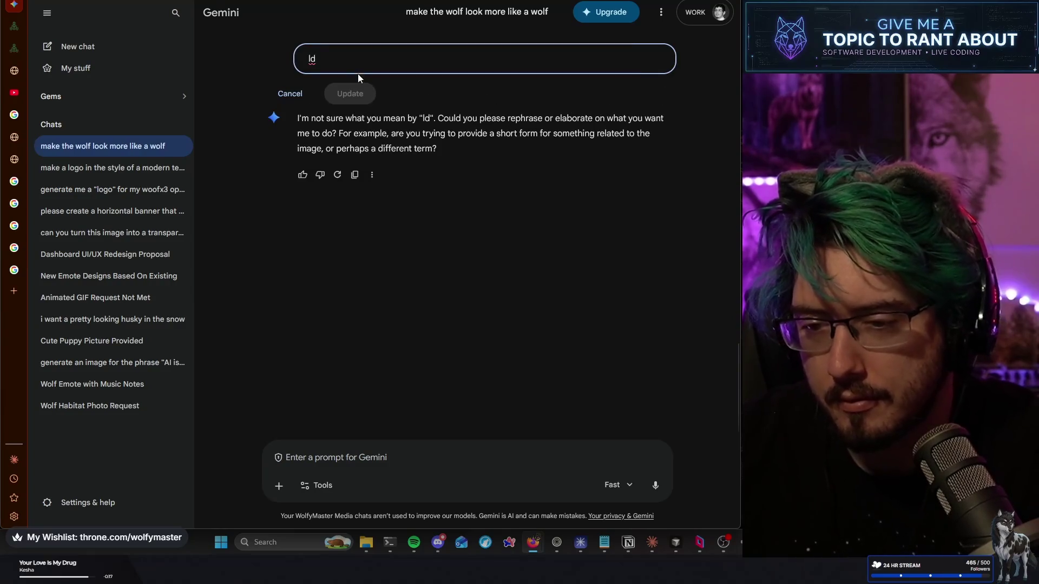
scroll(394, 90, up, 6)
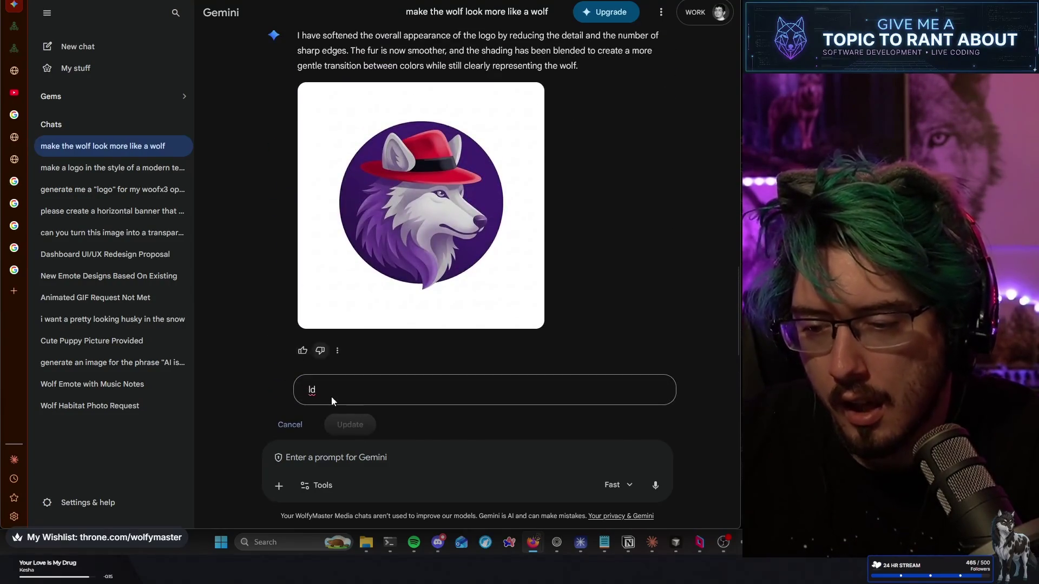
scroll(642, 258, up, 3)
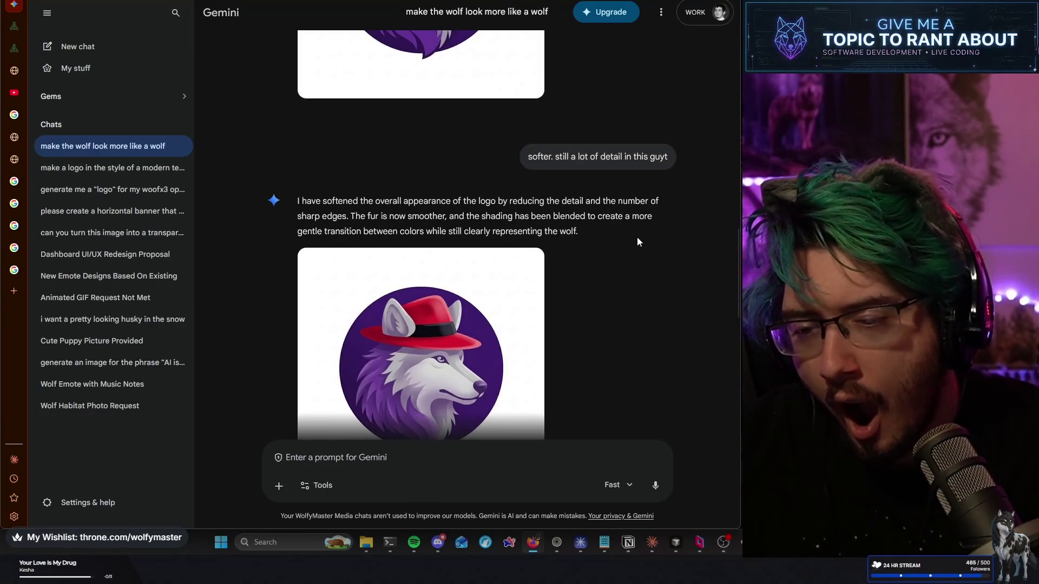
scroll(637, 242, down, 3)
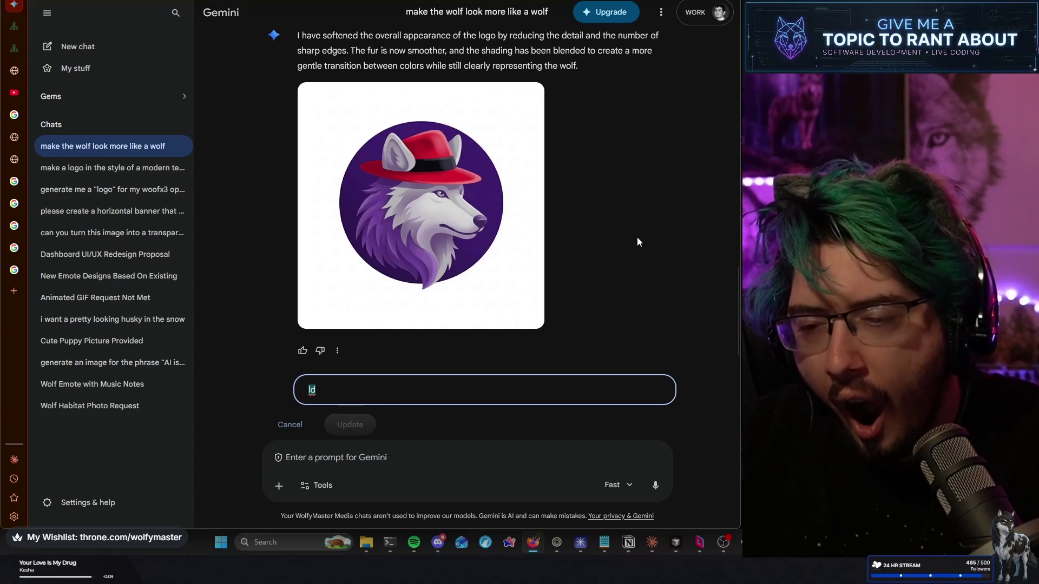
scroll(637, 240, down, 6)
scroll(637, 235, up, 6)
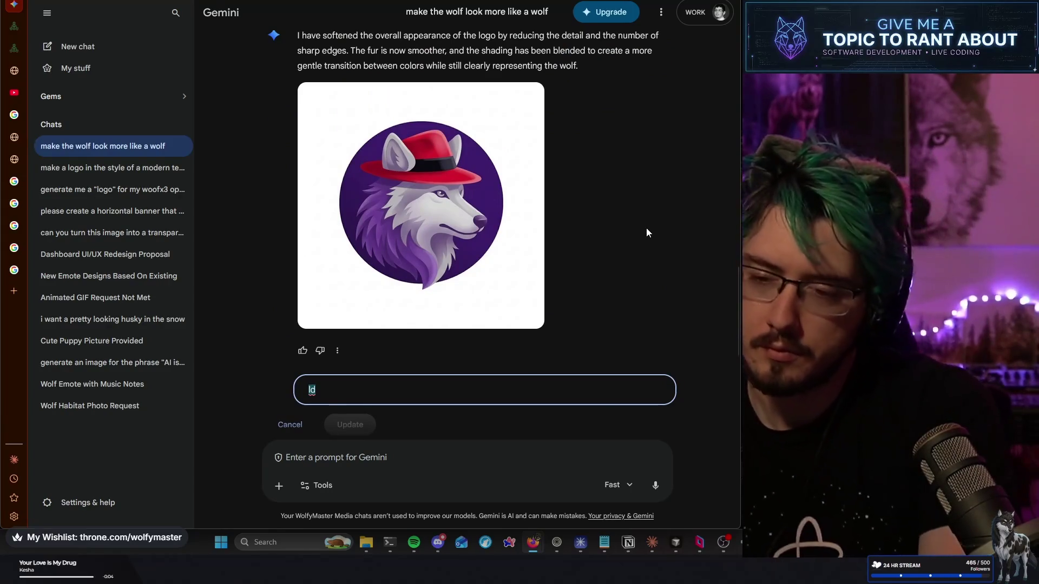
Rewrite the edited message as 'i want a style similar to twitch and discord.'
text(go back)
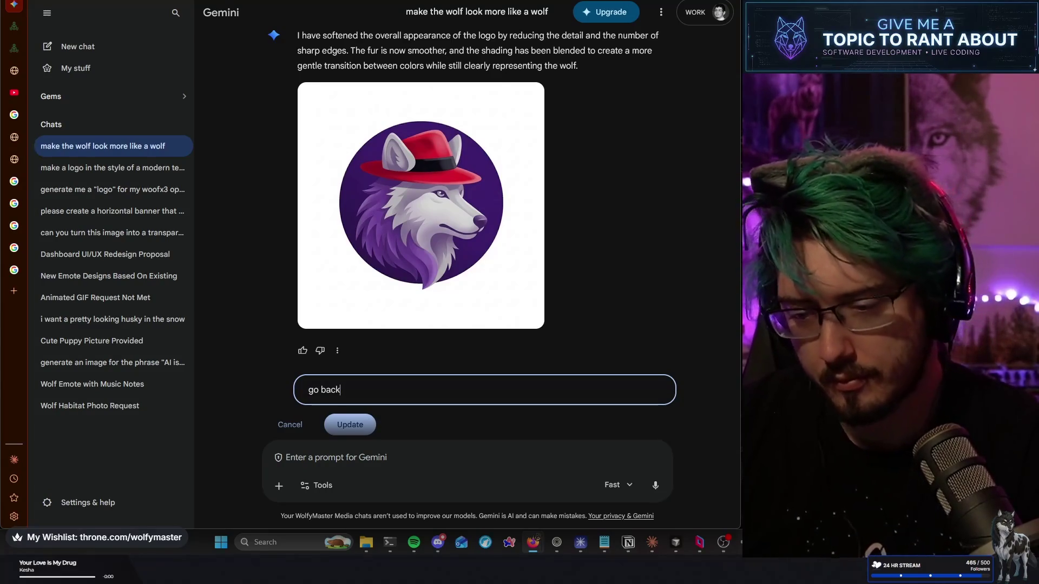
key(ctrl+a)
text(i want a sty)
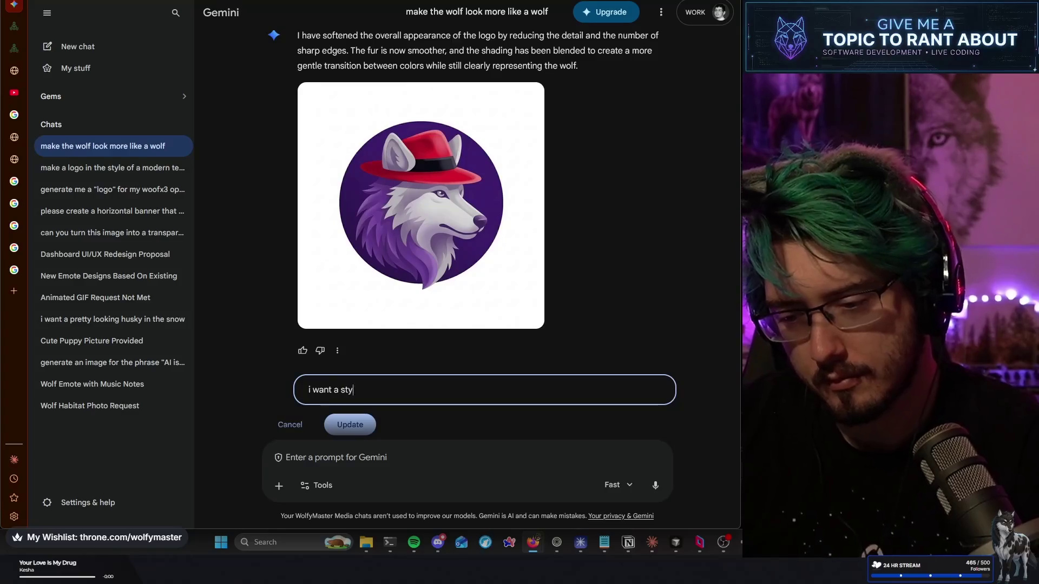
text(le simli)
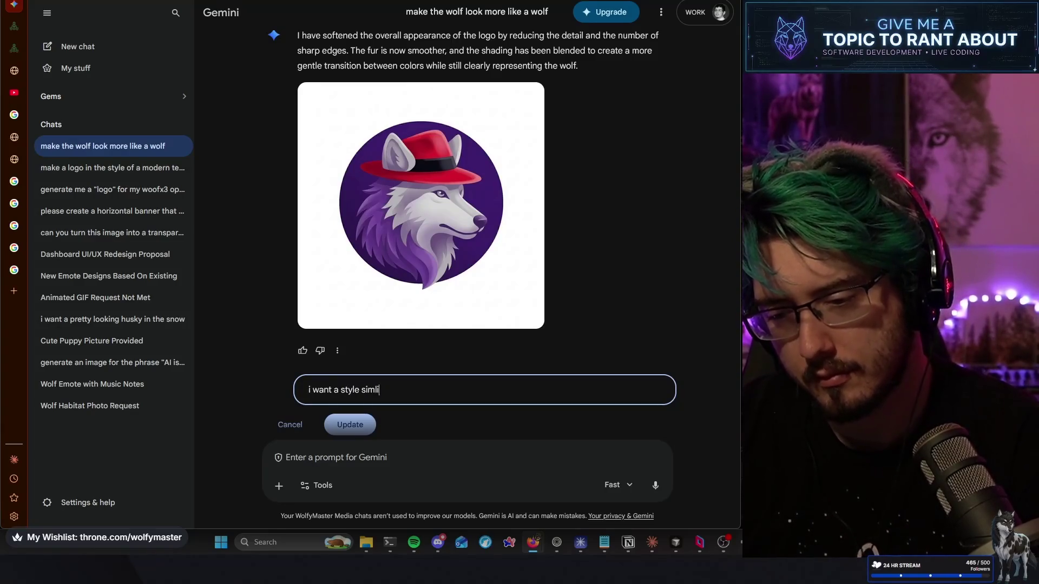
key(BackSpace)
key(BackSpace)
text(ilar to twitch and discord.)
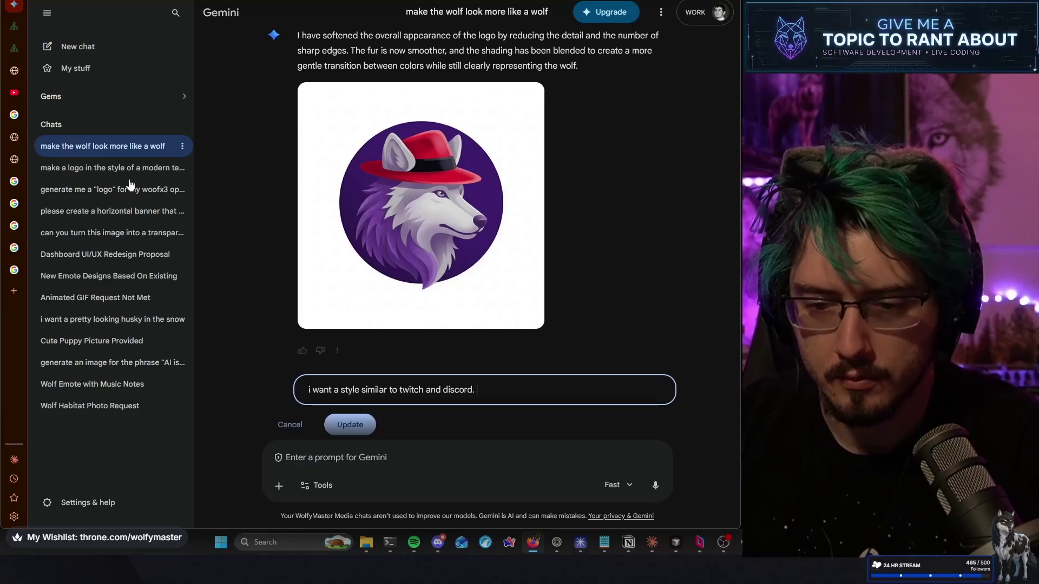
click(14, 271)
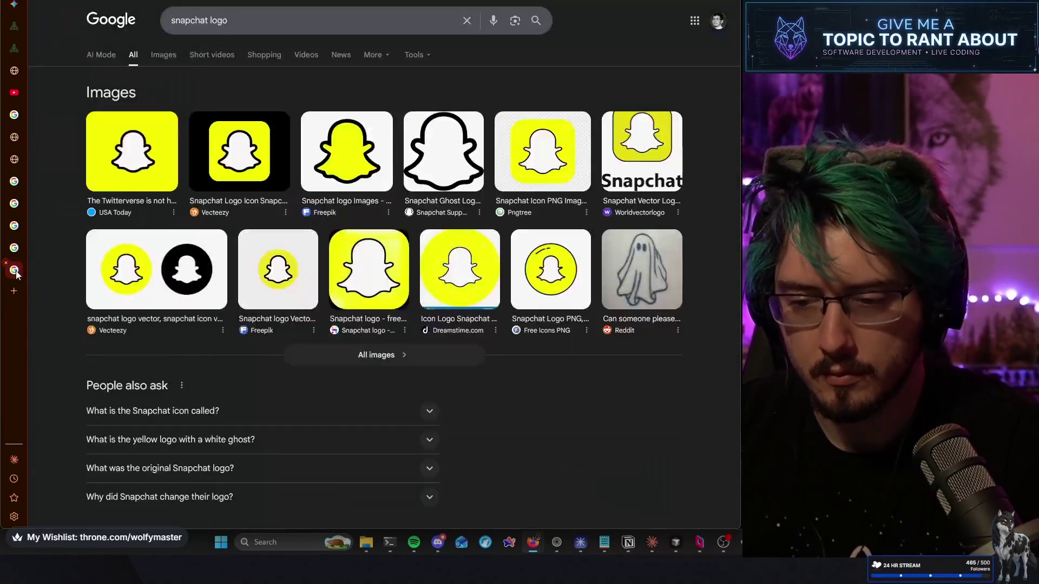
Compare the Snapchat, Discord and Twitch logo results, ending on the Twitch logo tab
click(15, 181)
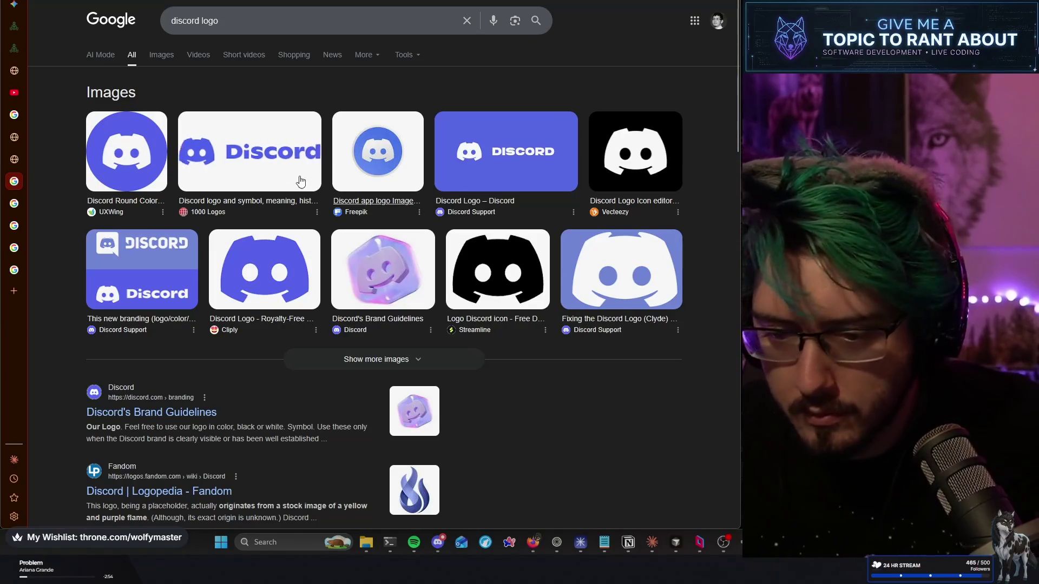
click(20, 205)
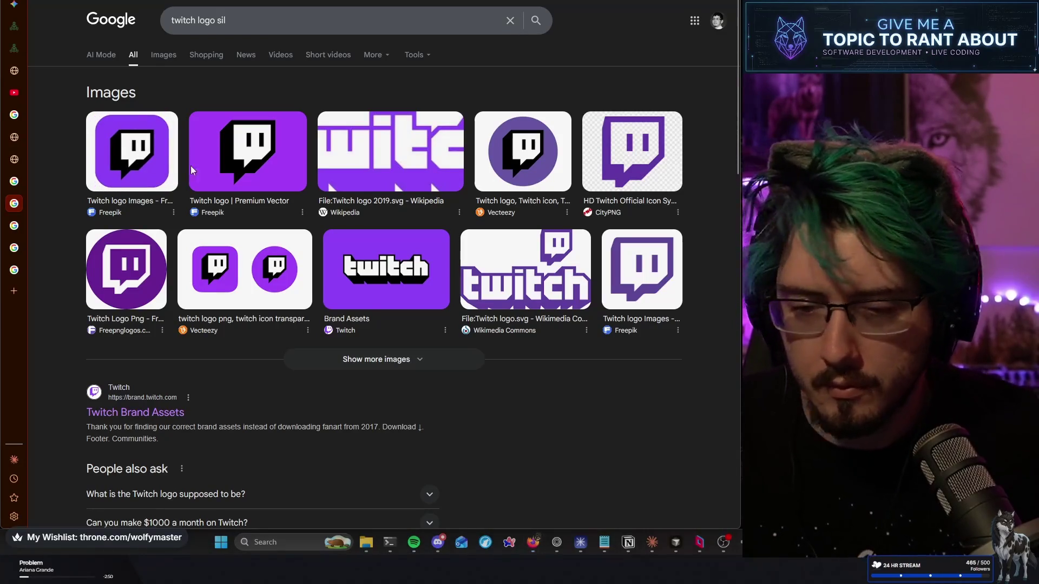
click(16, 5)
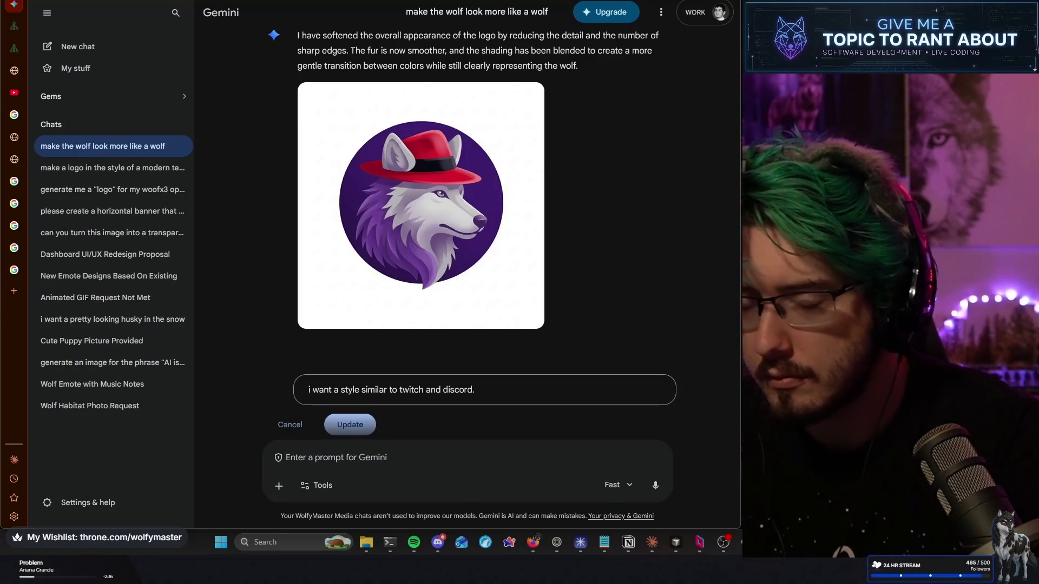
click(16, 115)
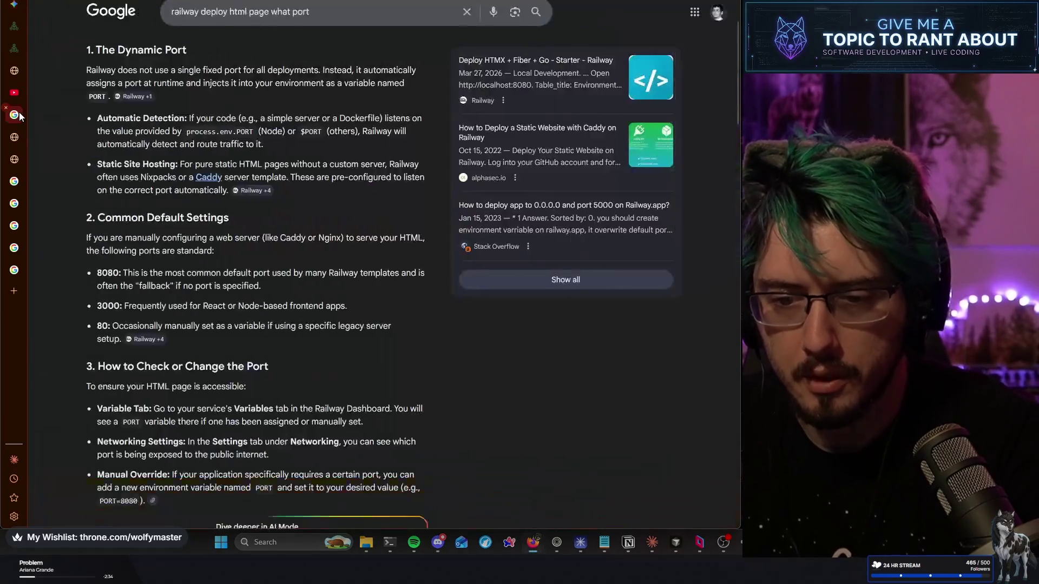
click(21, 137)
click(21, 159)
click(22, 181)
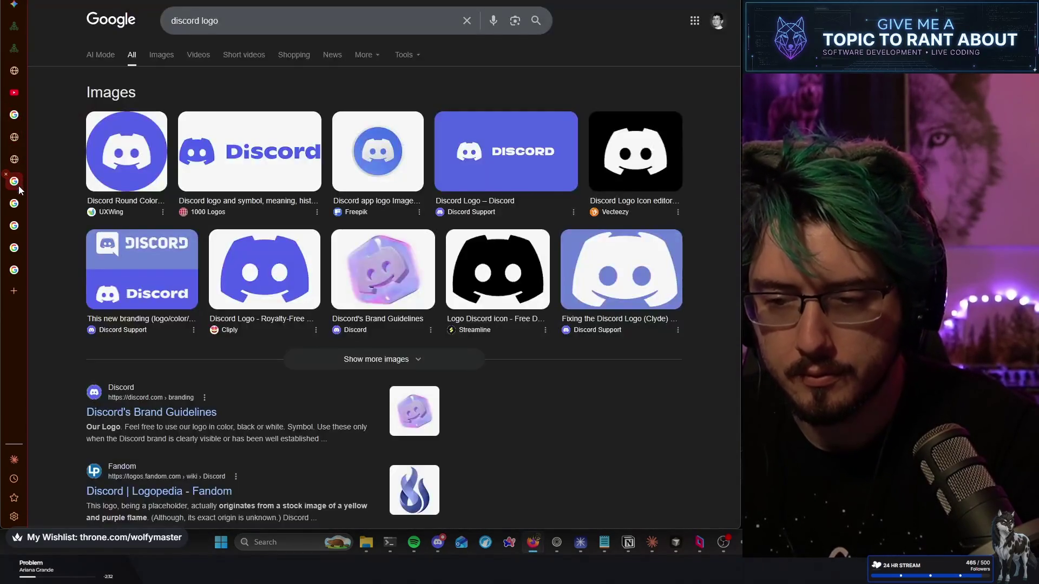
click(23, 205)
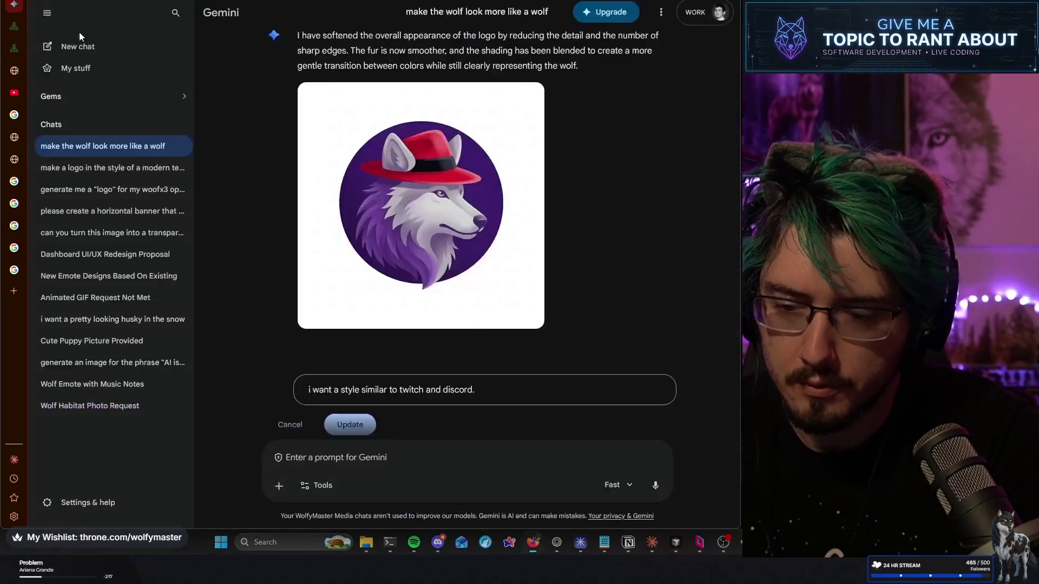
Attach the Discord and Twitch logo images to a new Gemini prompt
click(14, 4)
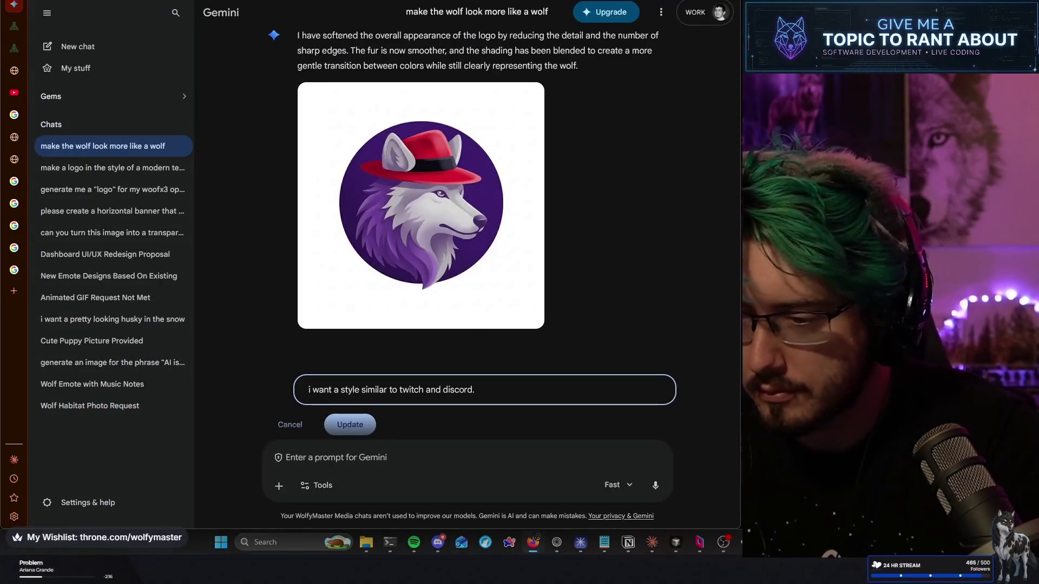
mouse_move(456, 358)
mouse_down()
mouse_move(433, 385)
mouse_move(563, 238)
mouse_move(522, 265)
mouse_move(497, 265)
mouse_move(465, 449)
mouse_up()
mouse_move(292, 542)
mouse_down()
mouse_move(519, 374)
mouse_move(469, 397)
mouse_up()
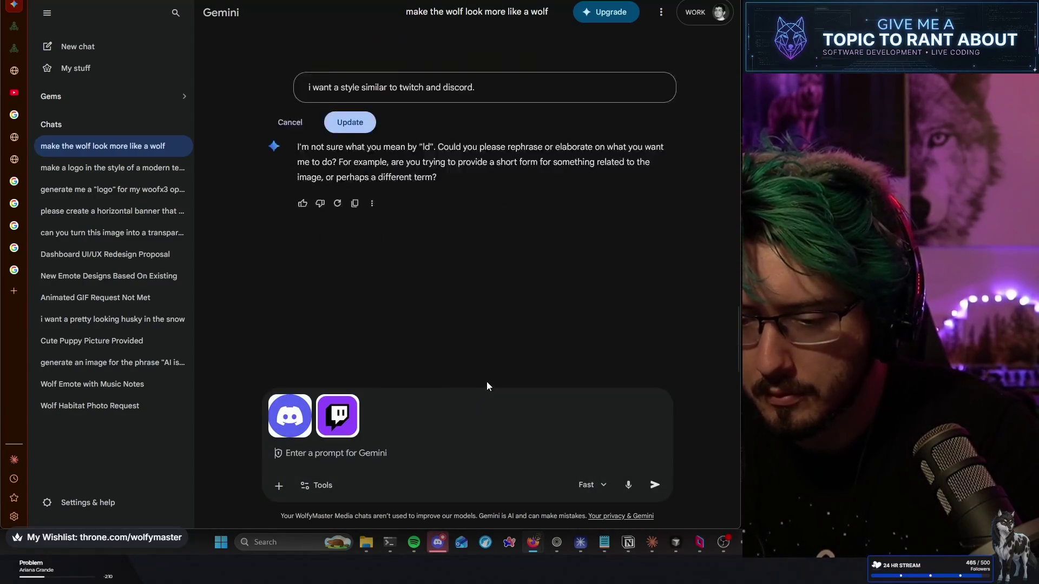
Reuse the earlier 'style similar to twitch and discord' text as the prompt and send it
drag(477, 49, 246, 58)
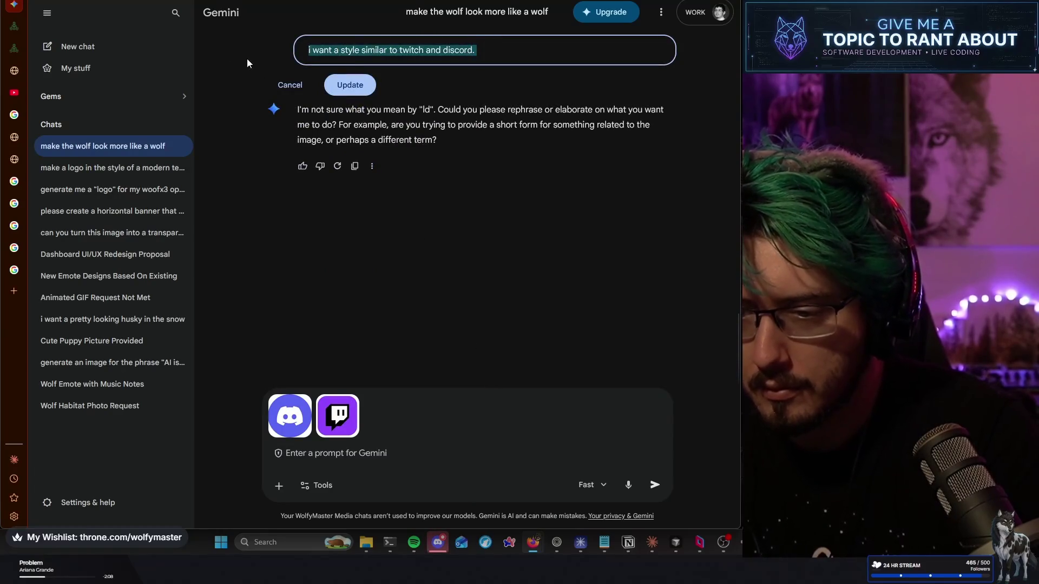
key(ctrl+c)
click(438, 446)
key(ctrl+v)
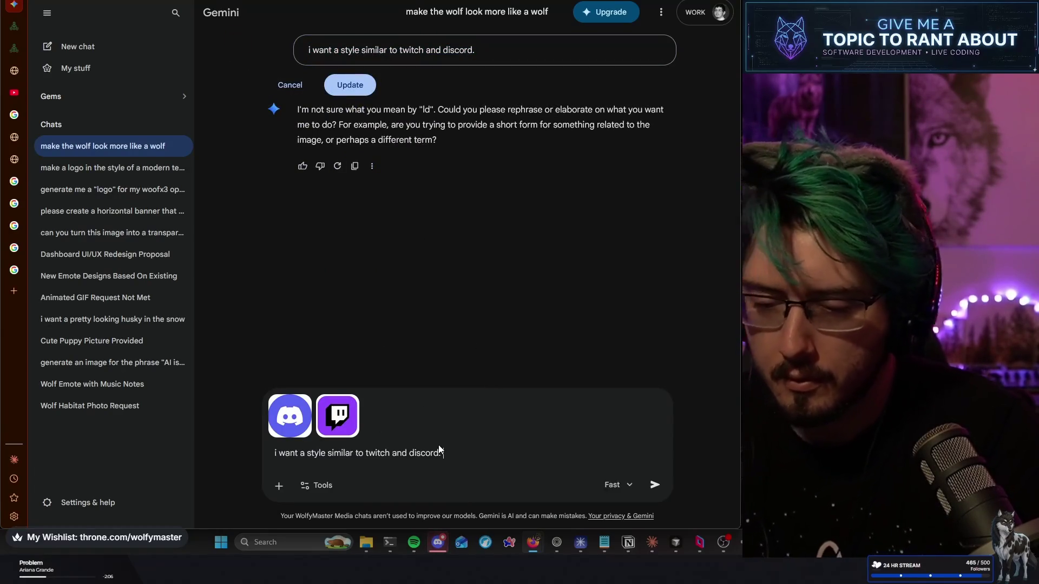
key(Return)
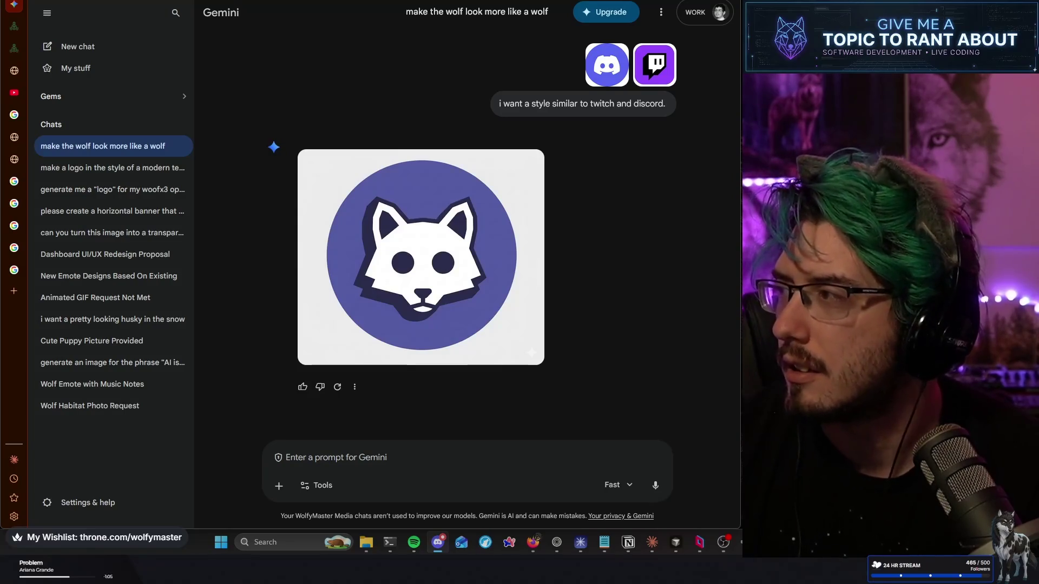
scroll(576, 305, up, 1)
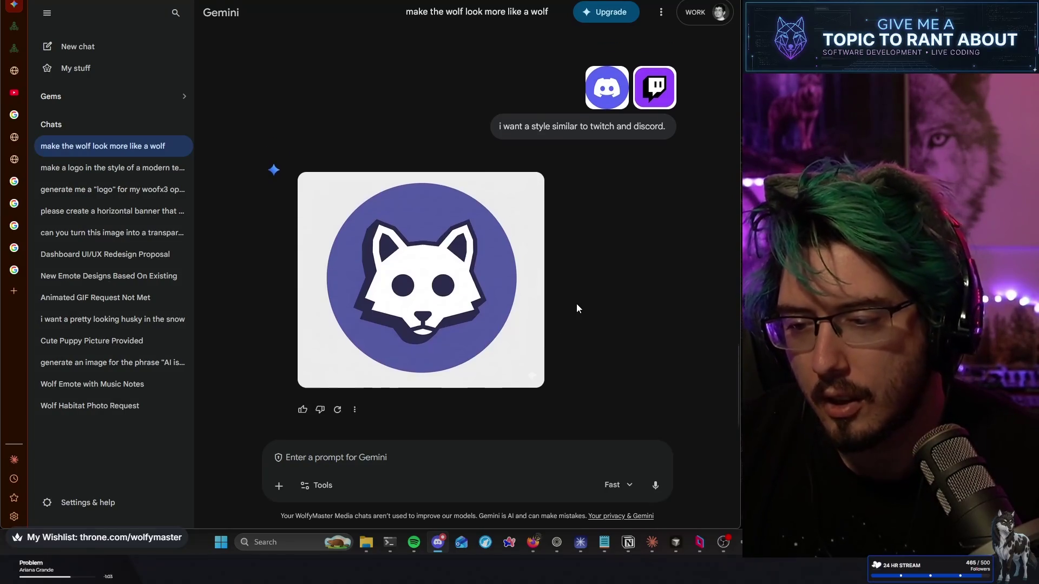
scroll(576, 308, up, 2)
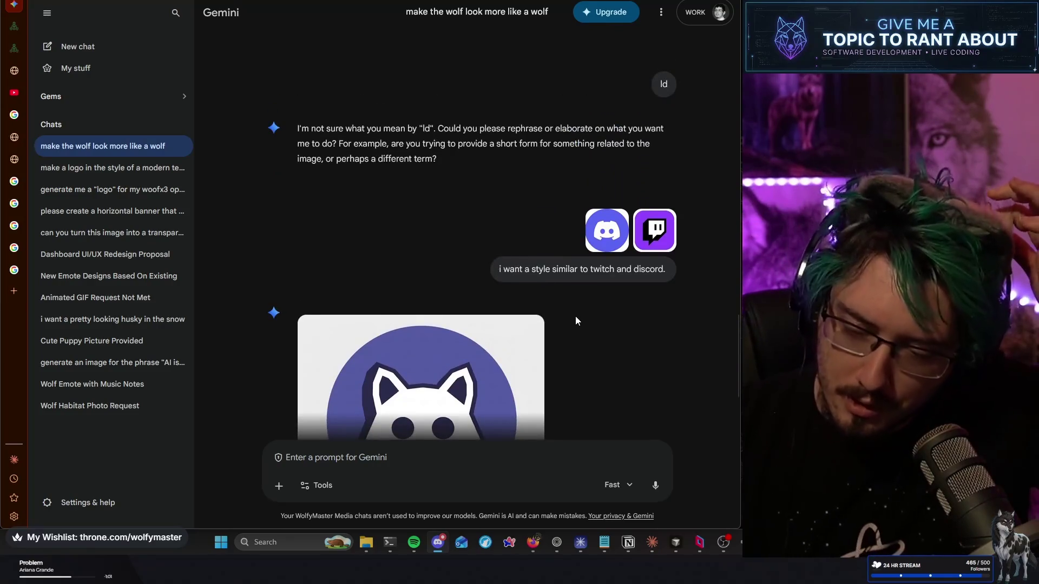
scroll(576, 320, up, 1)
scroll(576, 317, down, 4)
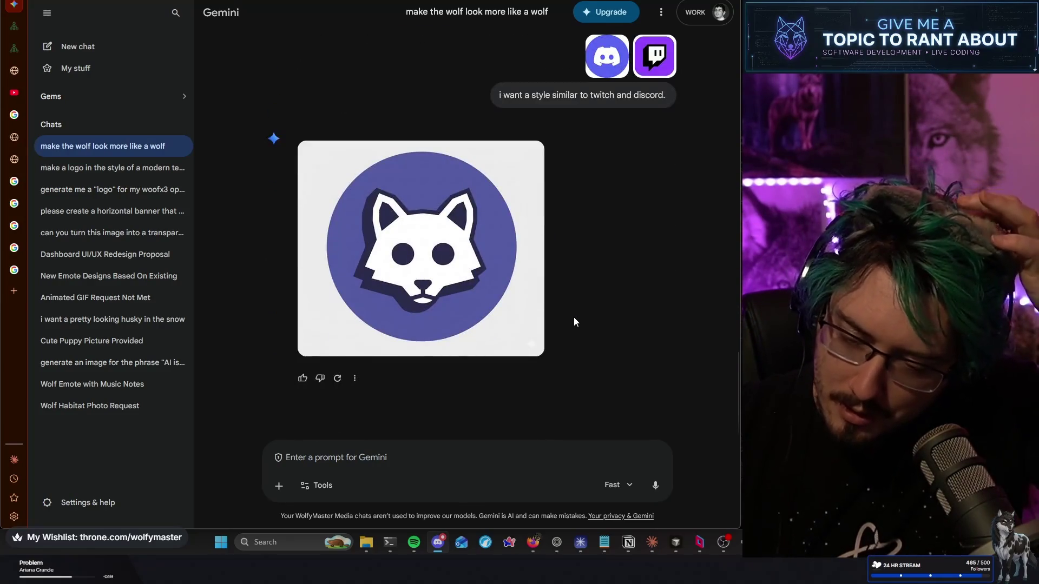
scroll(573, 317, down, 4)
scroll(572, 314, down, 2)
scroll(577, 293, down, 6)
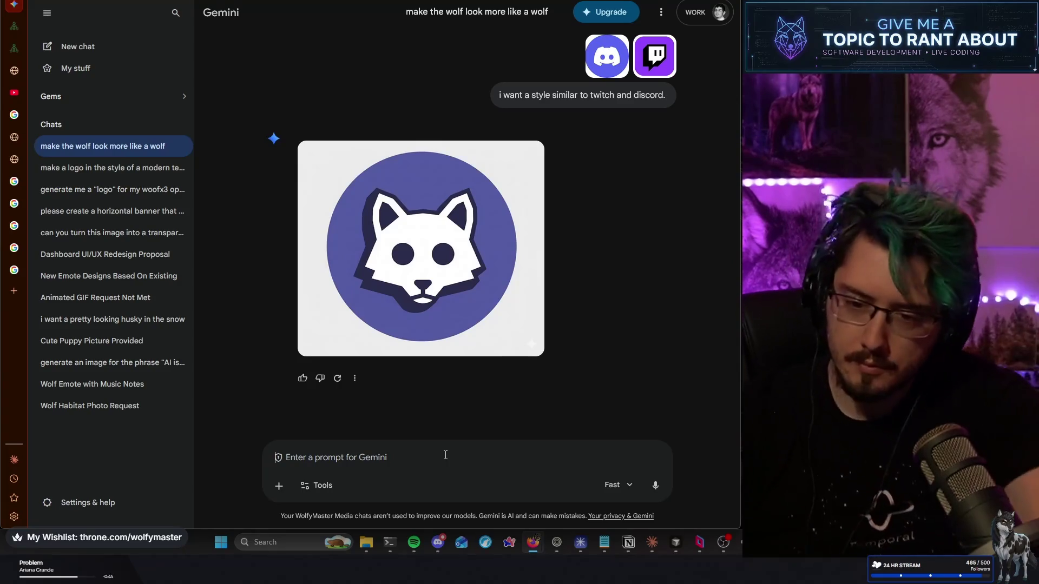
scroll(520, 367, down, 15)
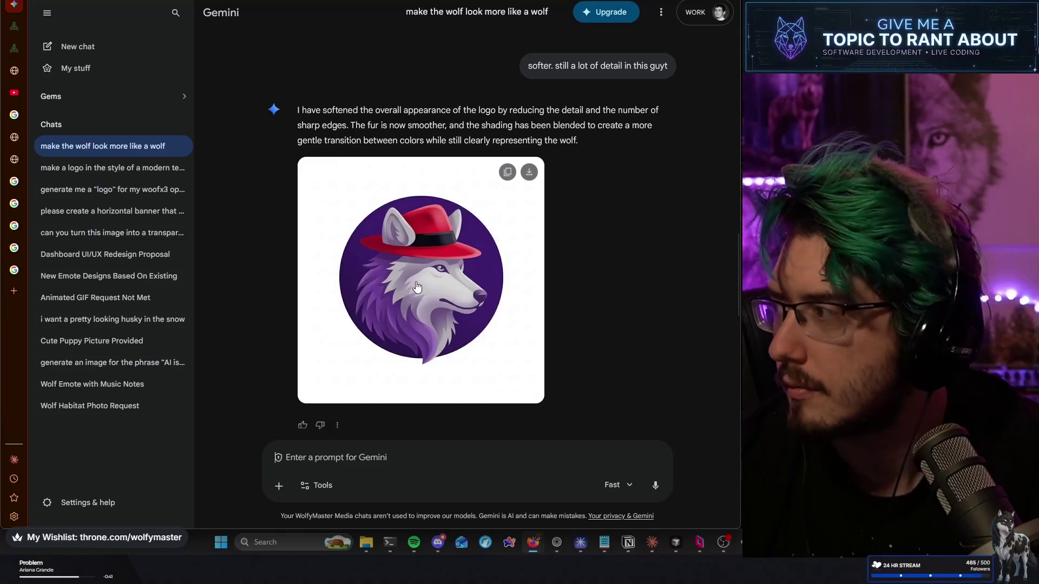
scroll(556, 284, up, 10)
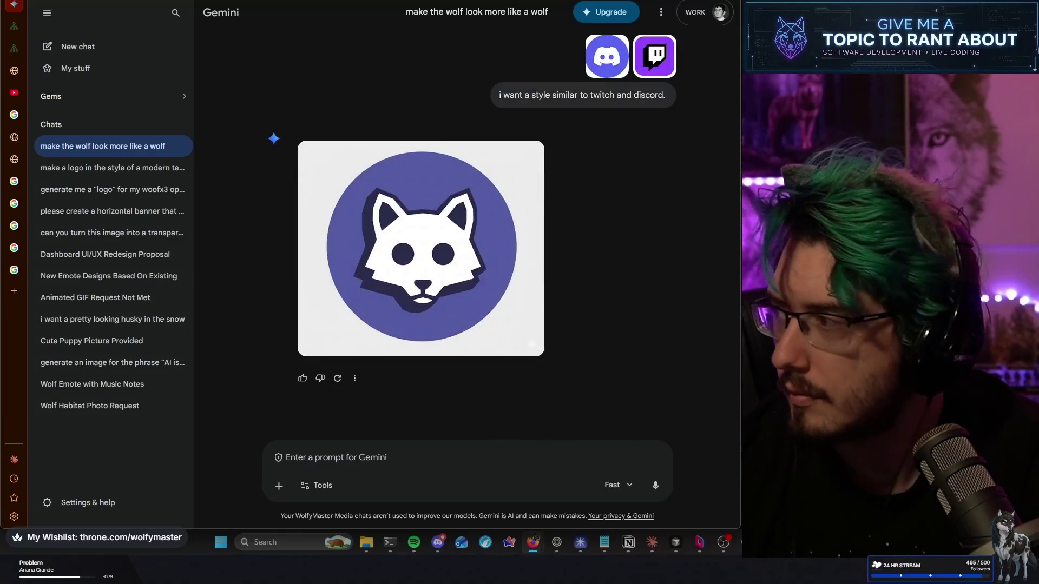
click(438, 542)
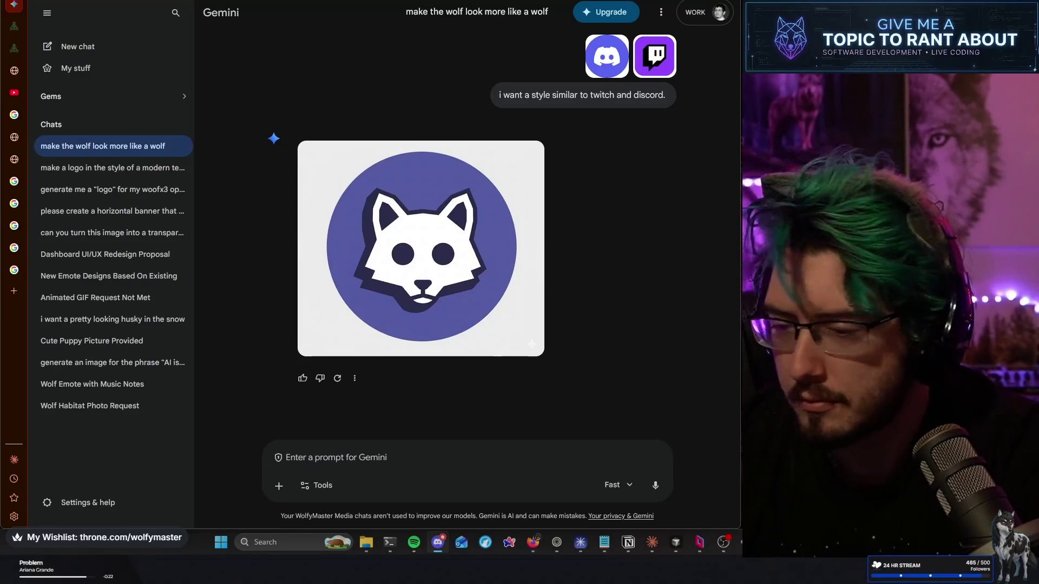
drag(489, 390, 405, 476)
Attach the Twitch and red-hat wolf images and request 'merge these into one using 90% of the third image'
drag(367, 397, 391, 433)
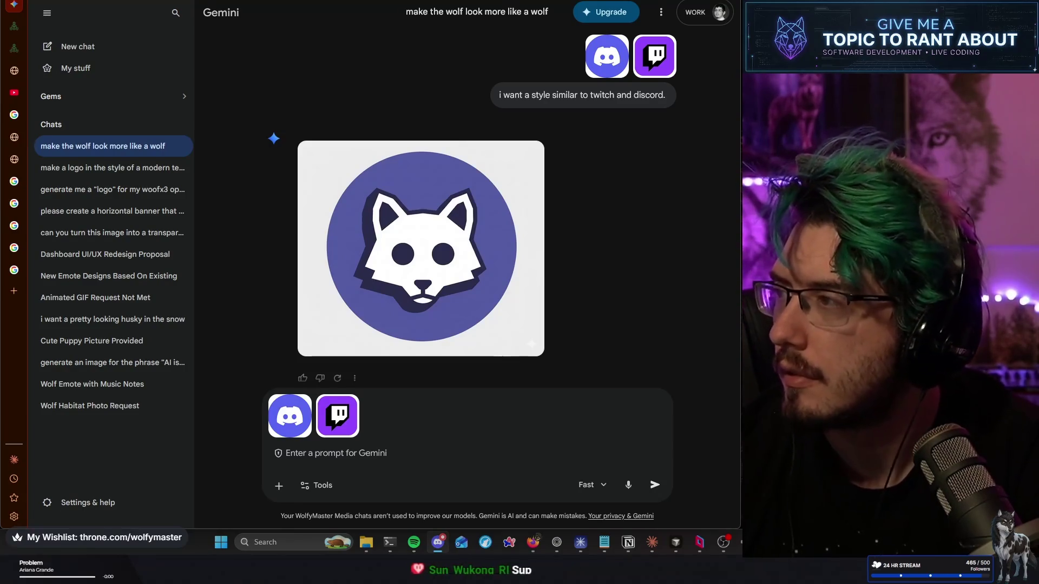
click(469, 404)
key(ctrl+v)
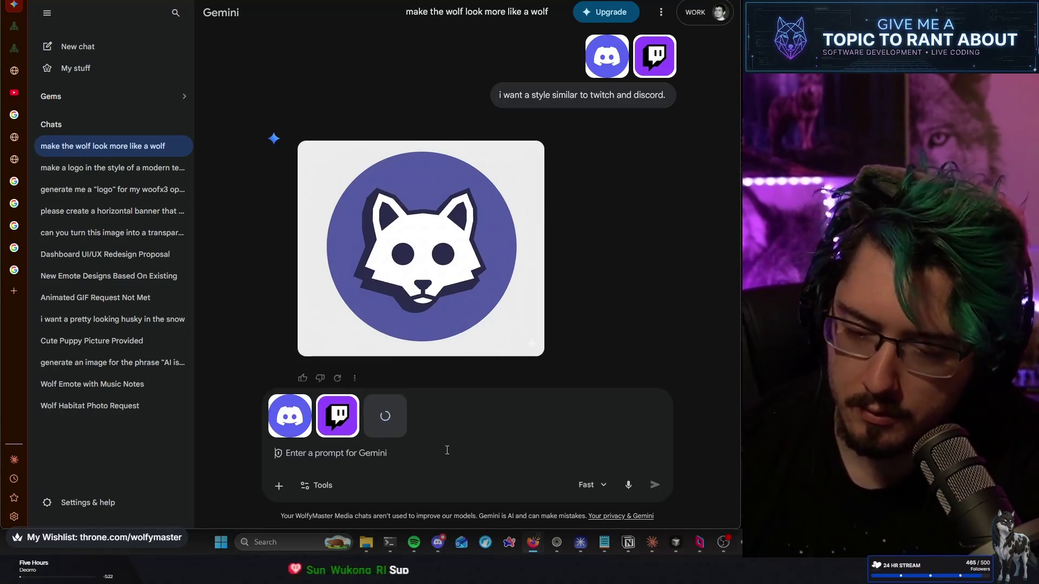
text(merge these)
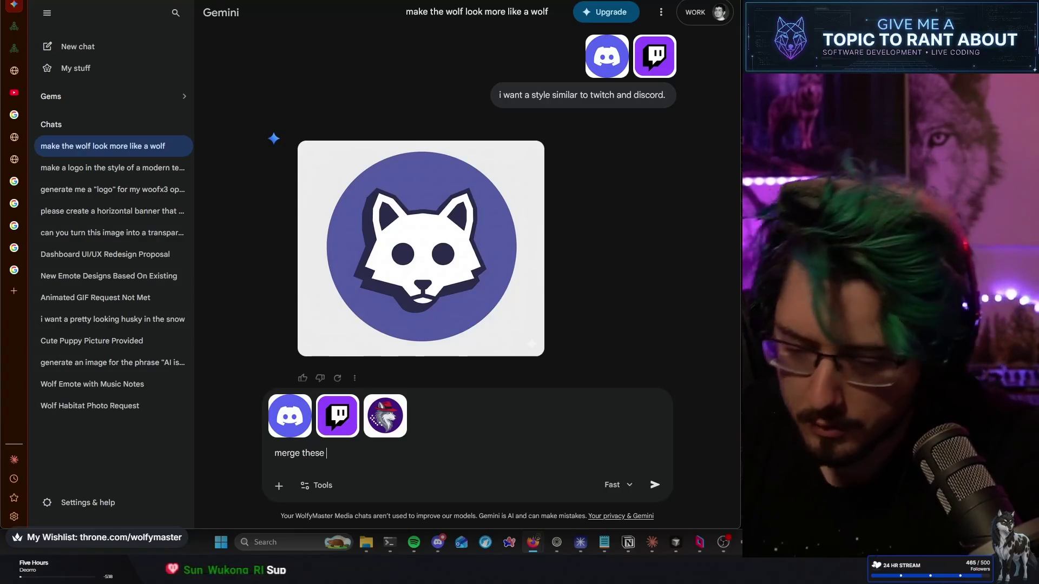
text( into on)
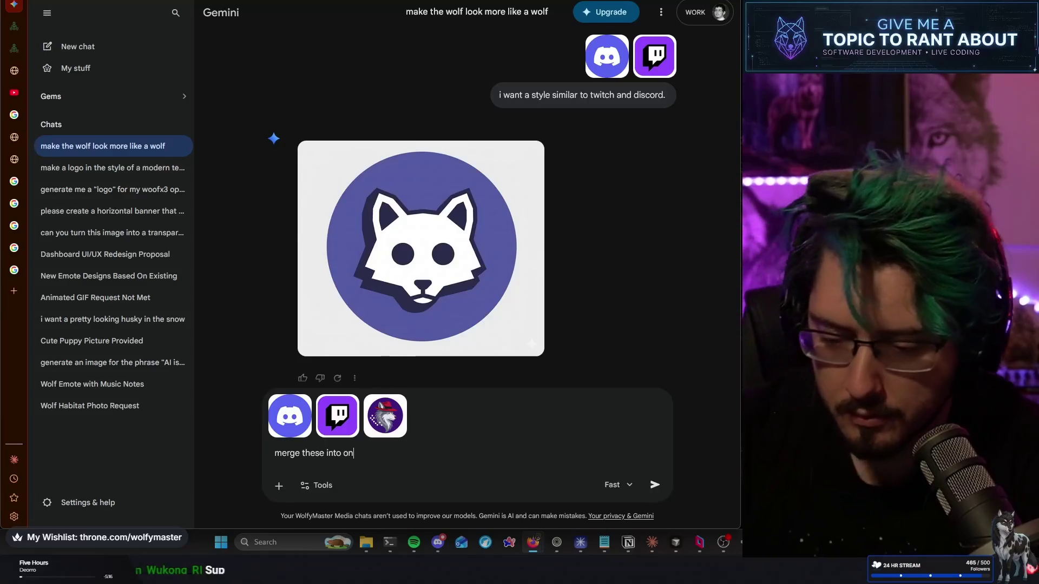
text(e )
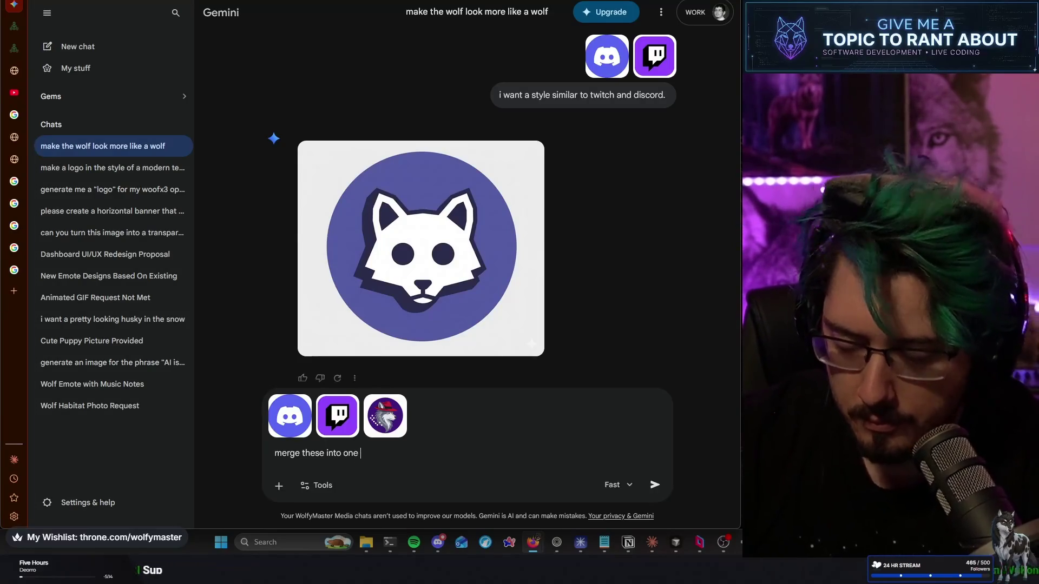
text(using 9)
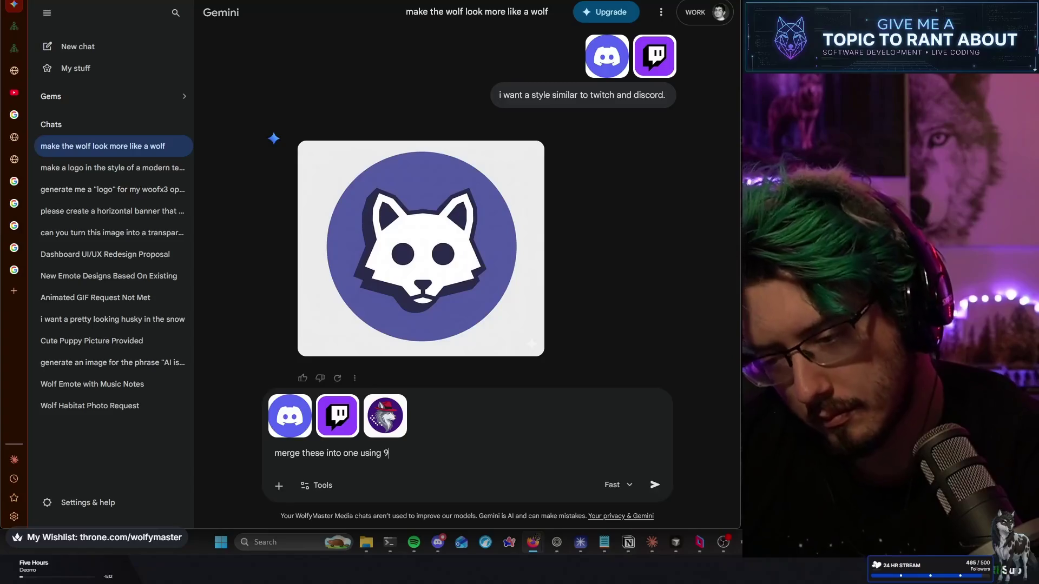
text(0$f the third image)
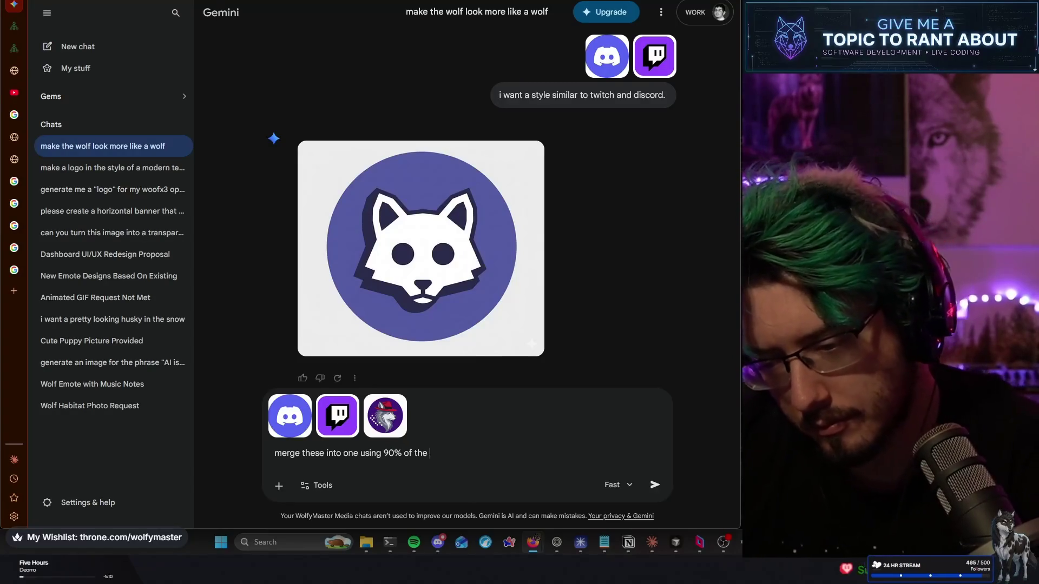
key(Return)
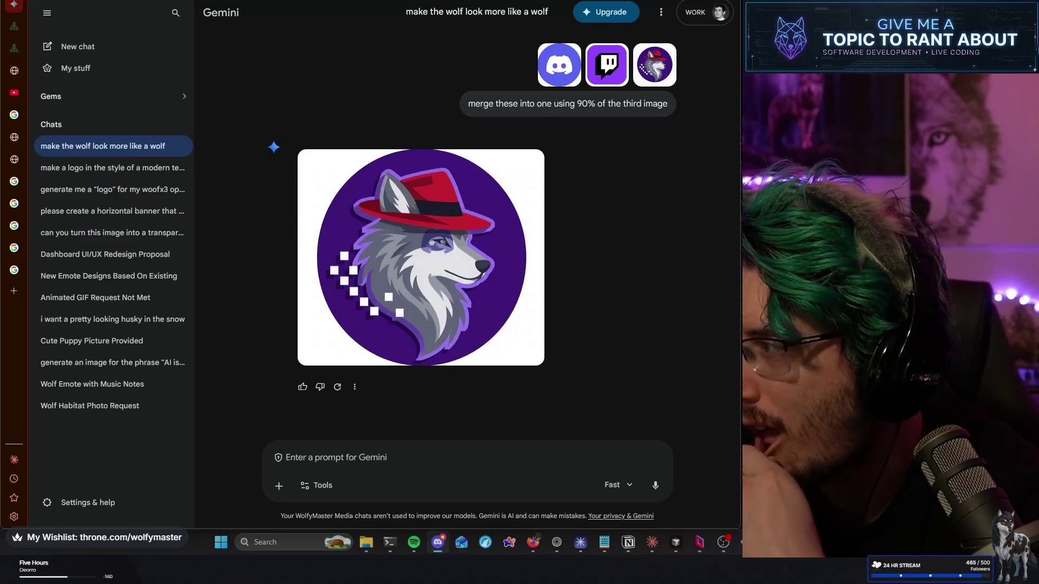
key(alt+Tab)
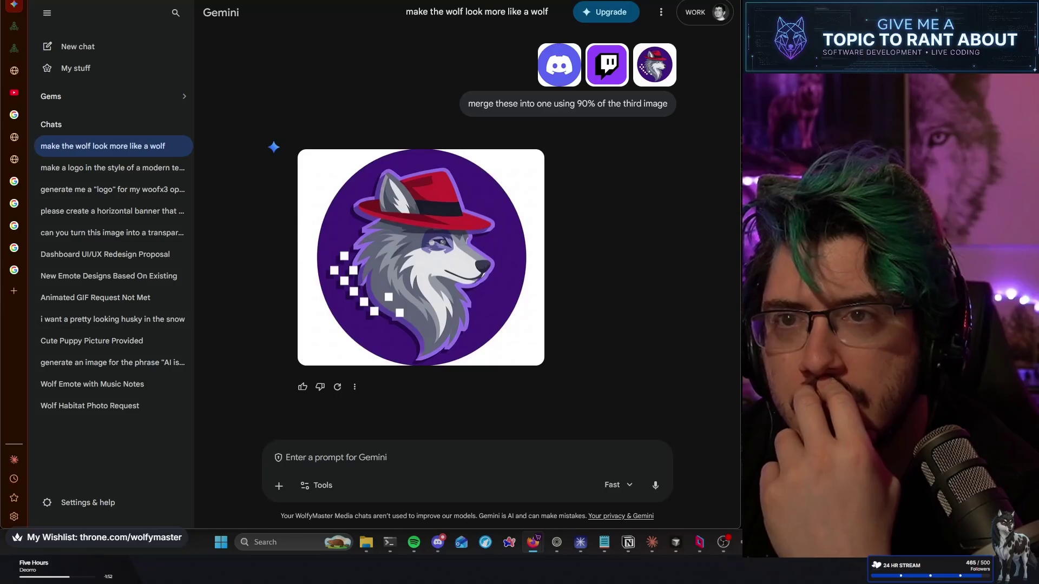
key(alt+Tab)
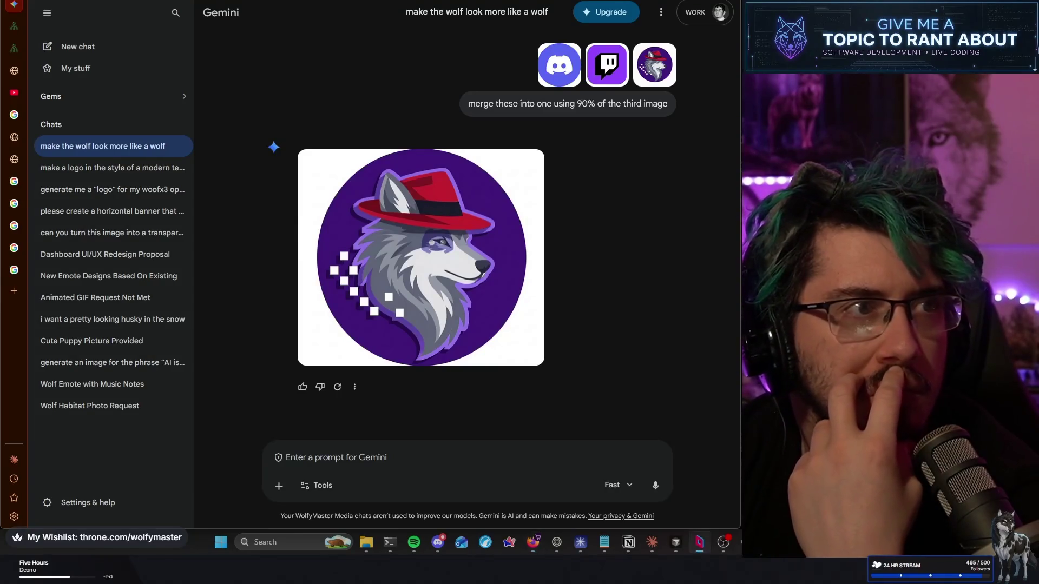
key(alt+Tab)
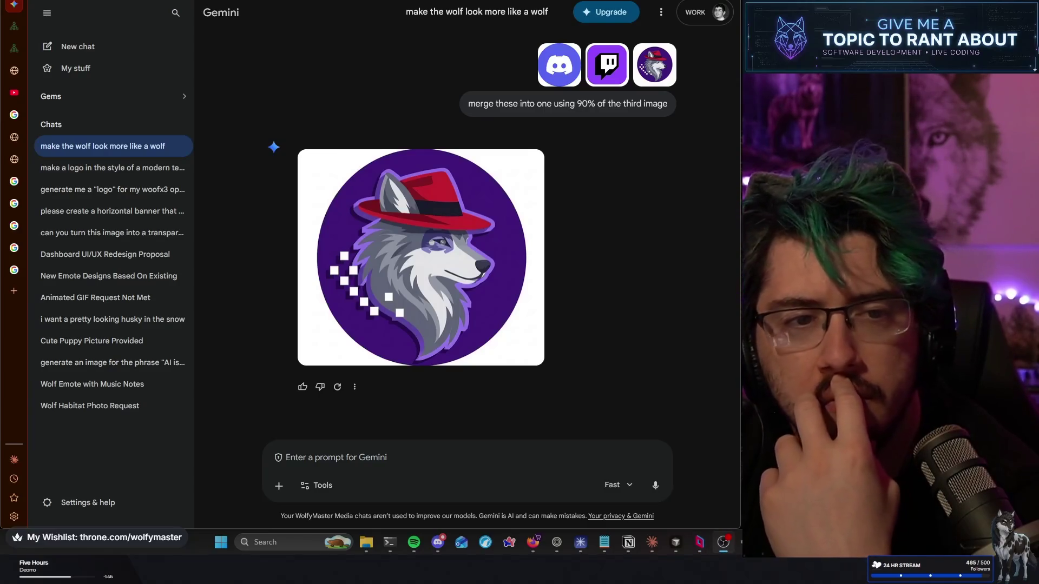
key(alt+Tab)
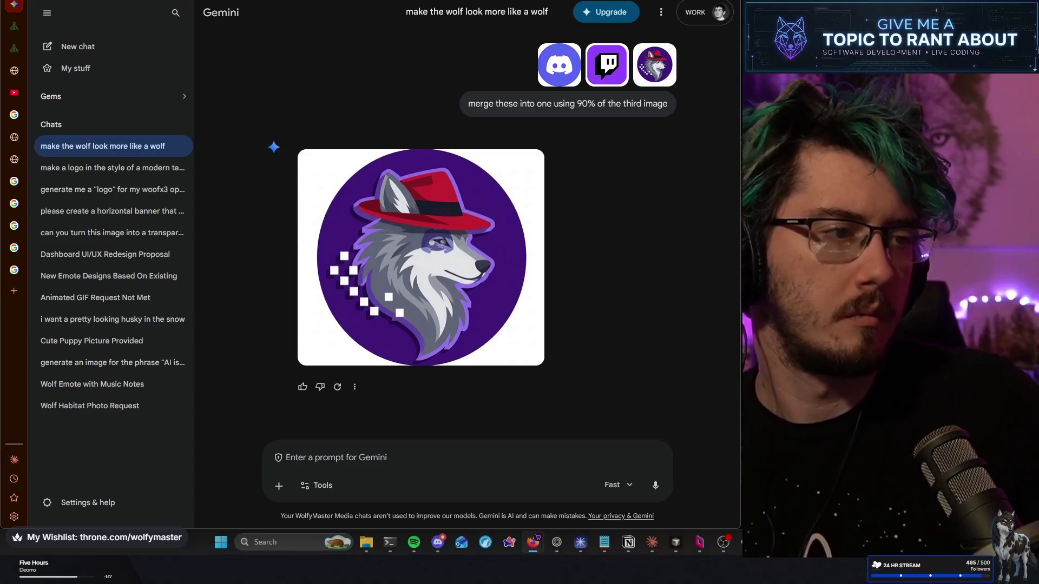
key(alt+Tab)
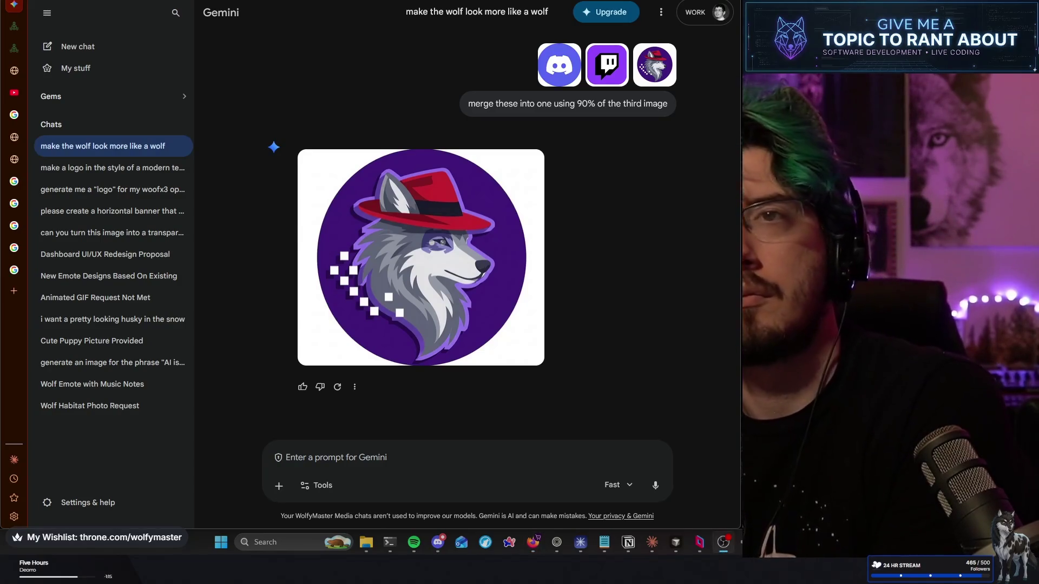
key(alt+Tab)
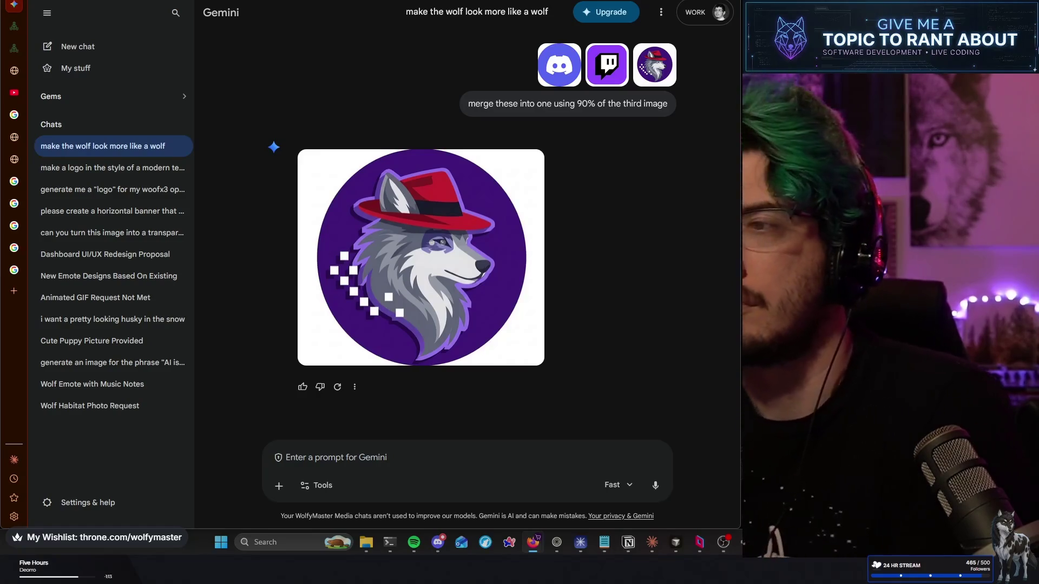